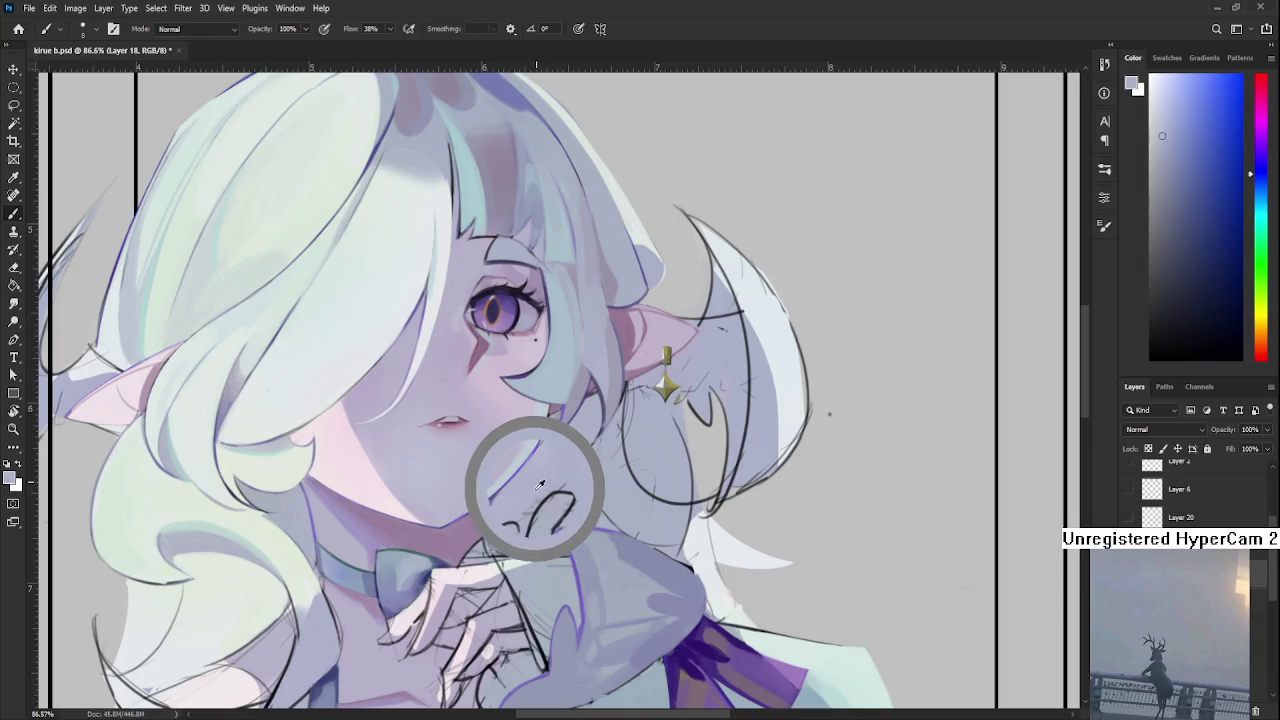
Enlarge the brush, centre the face, and eyedrop the lavender skin tone from the neck.
key(bracketright)
key(bracketright)
key(bracketright)
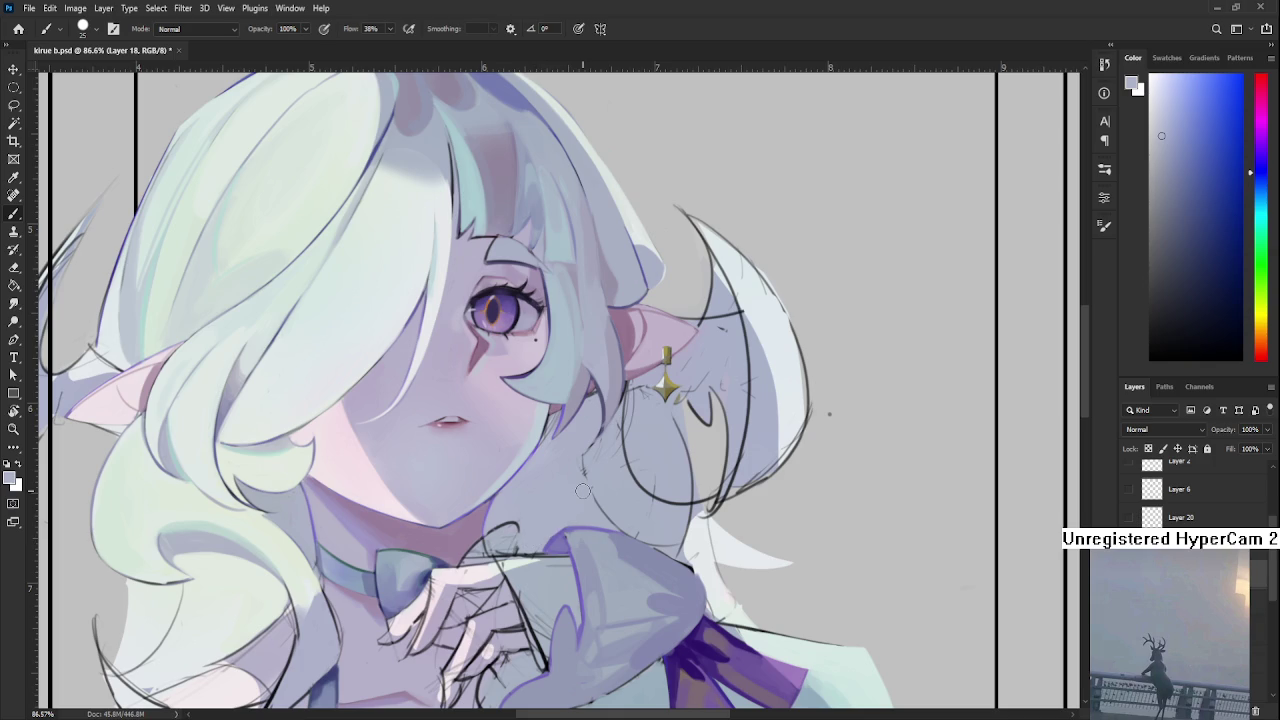
scroll(583, 491, down, 3)
scroll(575, 500, down, 2)
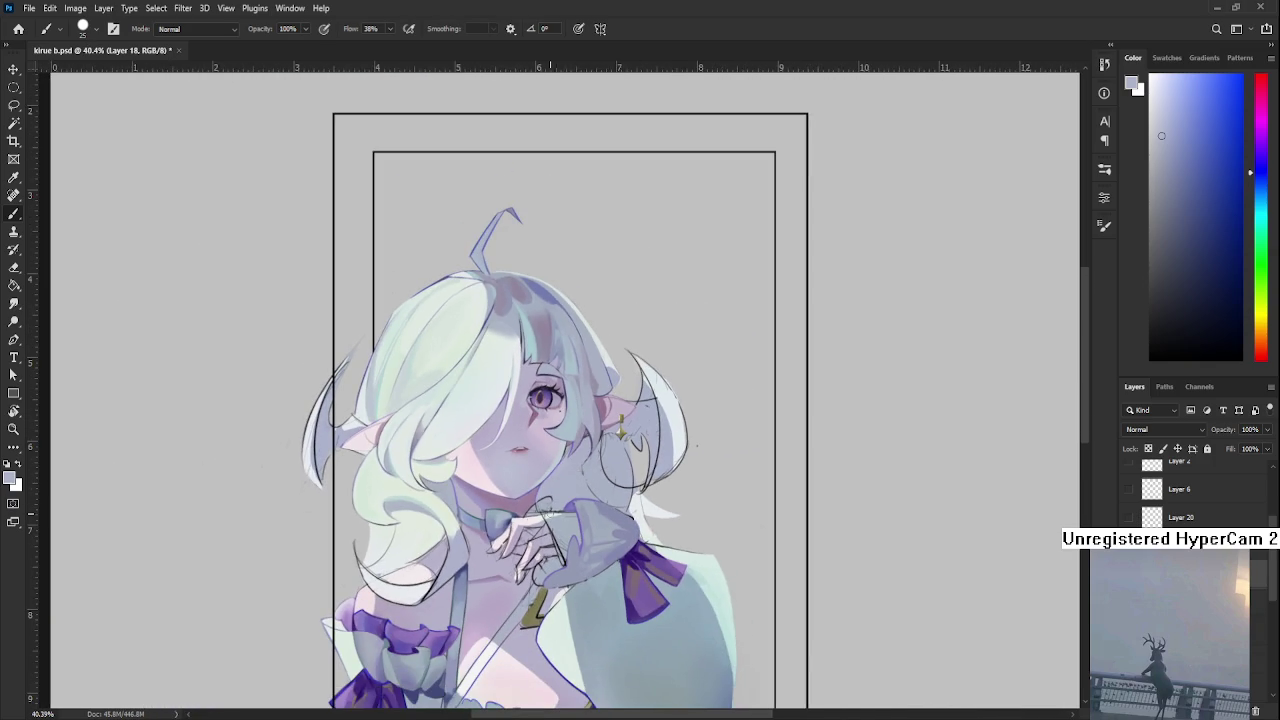
scroll(568, 521, up, 3)
scroll(568, 521, up, 2)
drag(556, 521, 564, 583)
drag(510, 495, 524, 508)
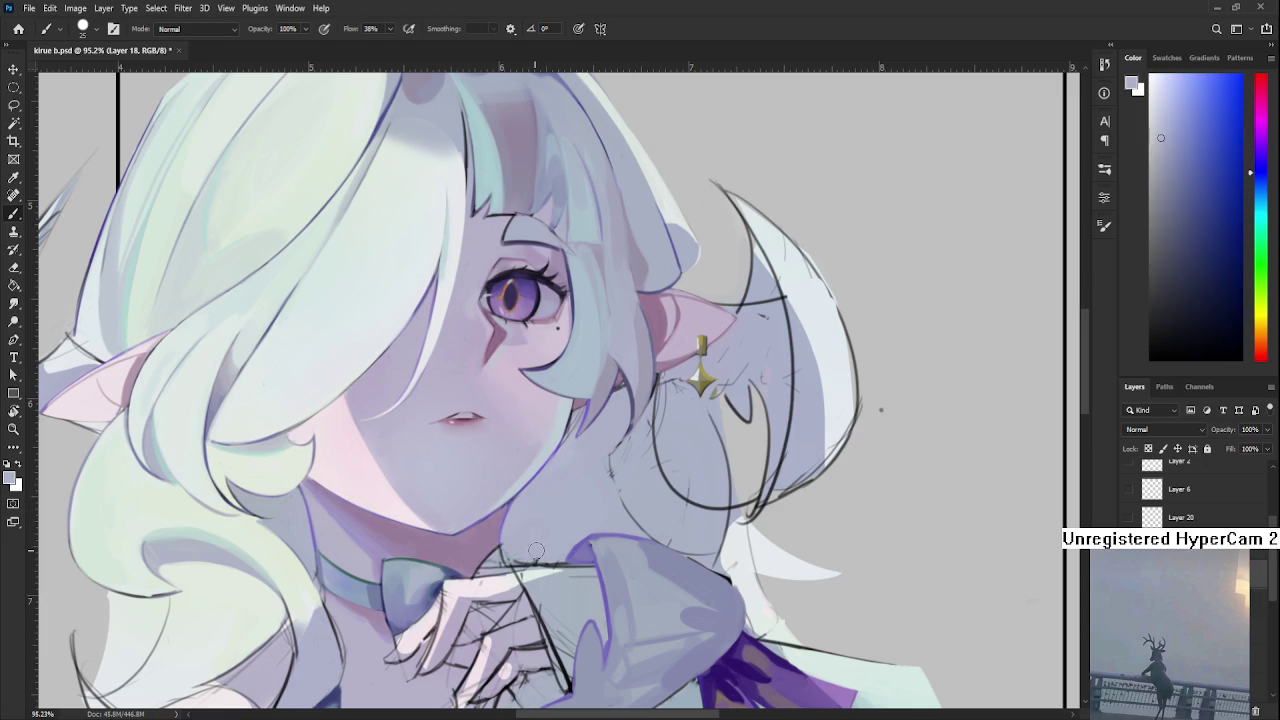
Sample a saturated purple, shrink the brush, and stroke thin lines along the neck, undoing the wavy one.
drag(562, 552, 557, 556)
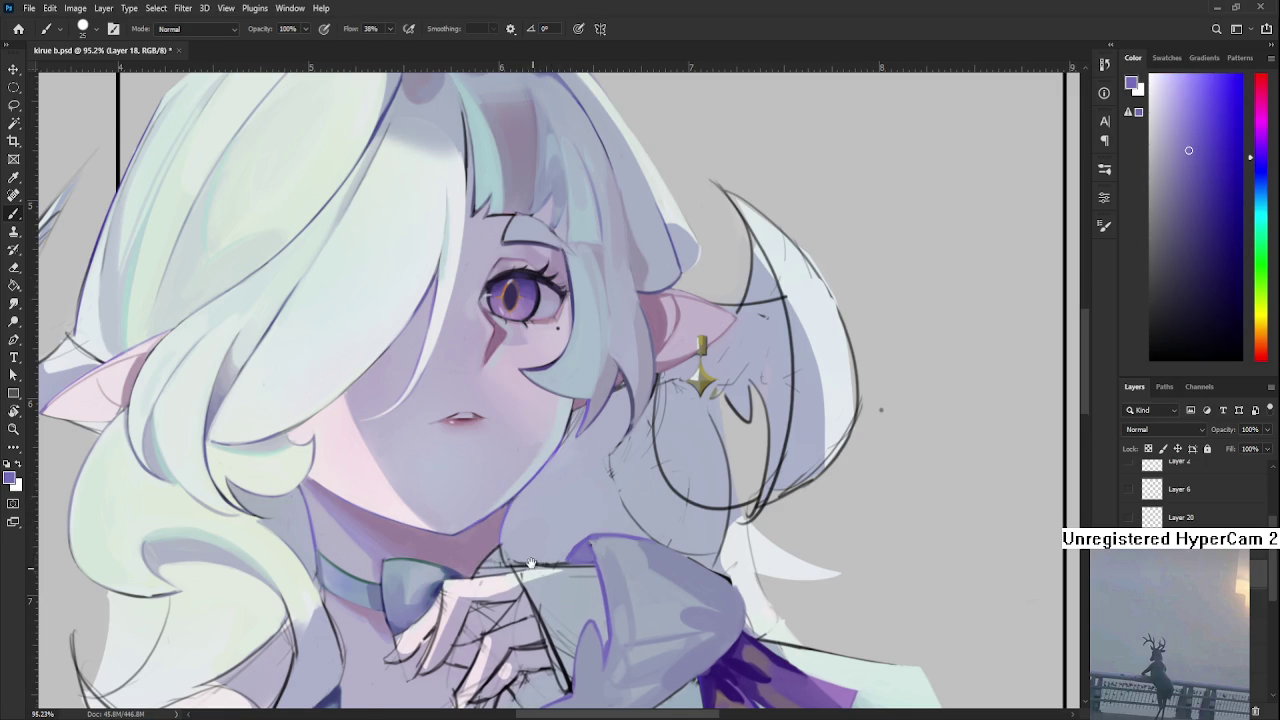
scroll(520, 508, down, 2)
key(bracketleft)
key(bracketleft)
key(bracketleft)
drag(489, 532, 555, 477)
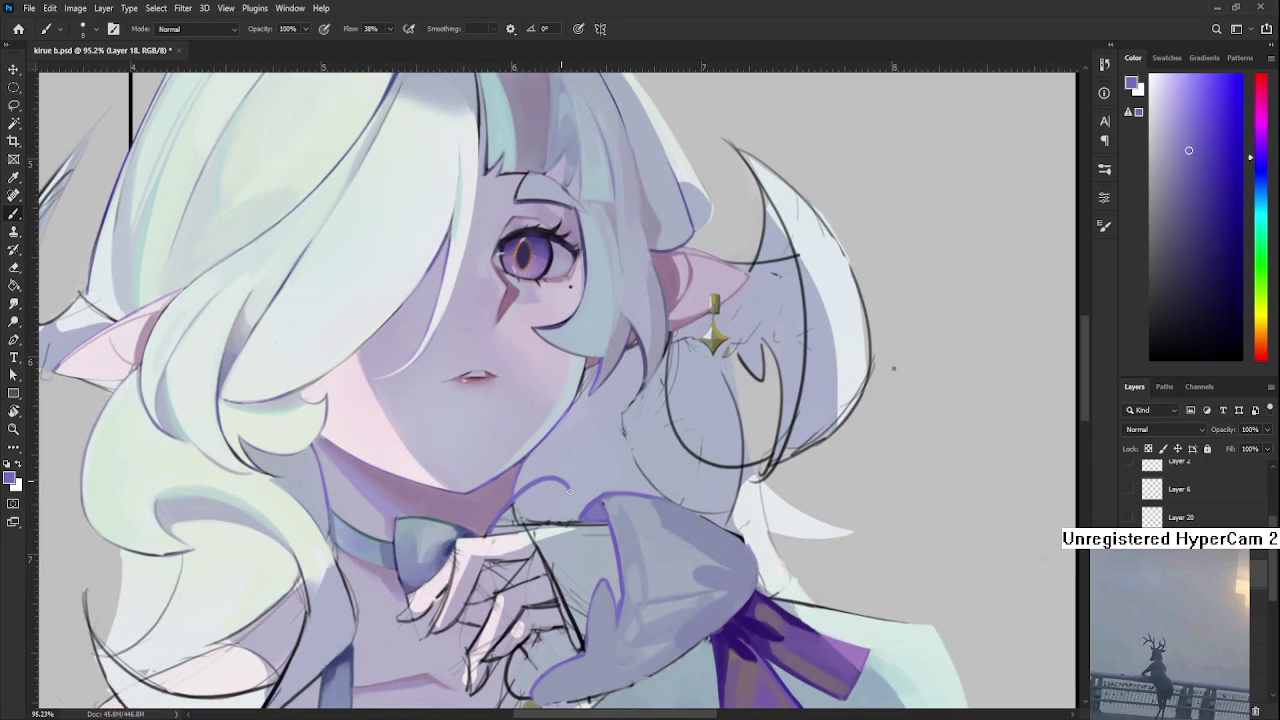
mouse_move(490, 530)
mouse_down()
mouse_move(543, 485)
mouse_move(594, 494)
mouse_up()
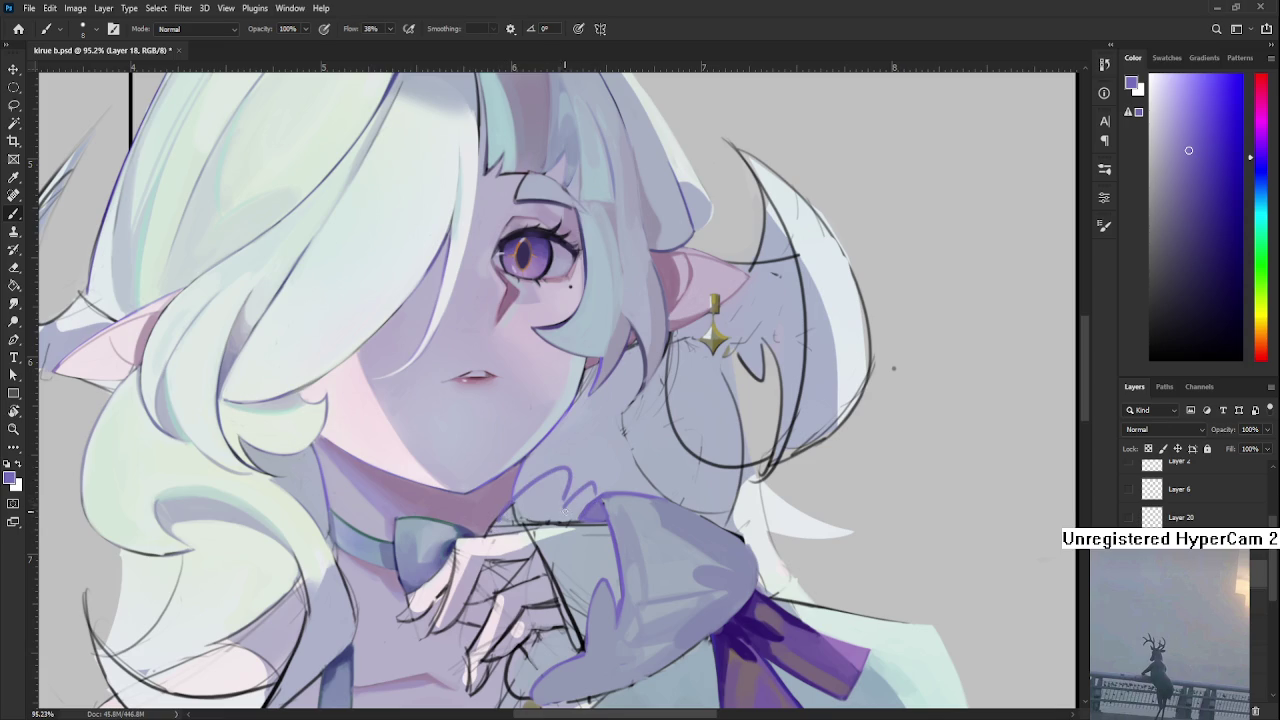
scroll(581, 541, down, 5)
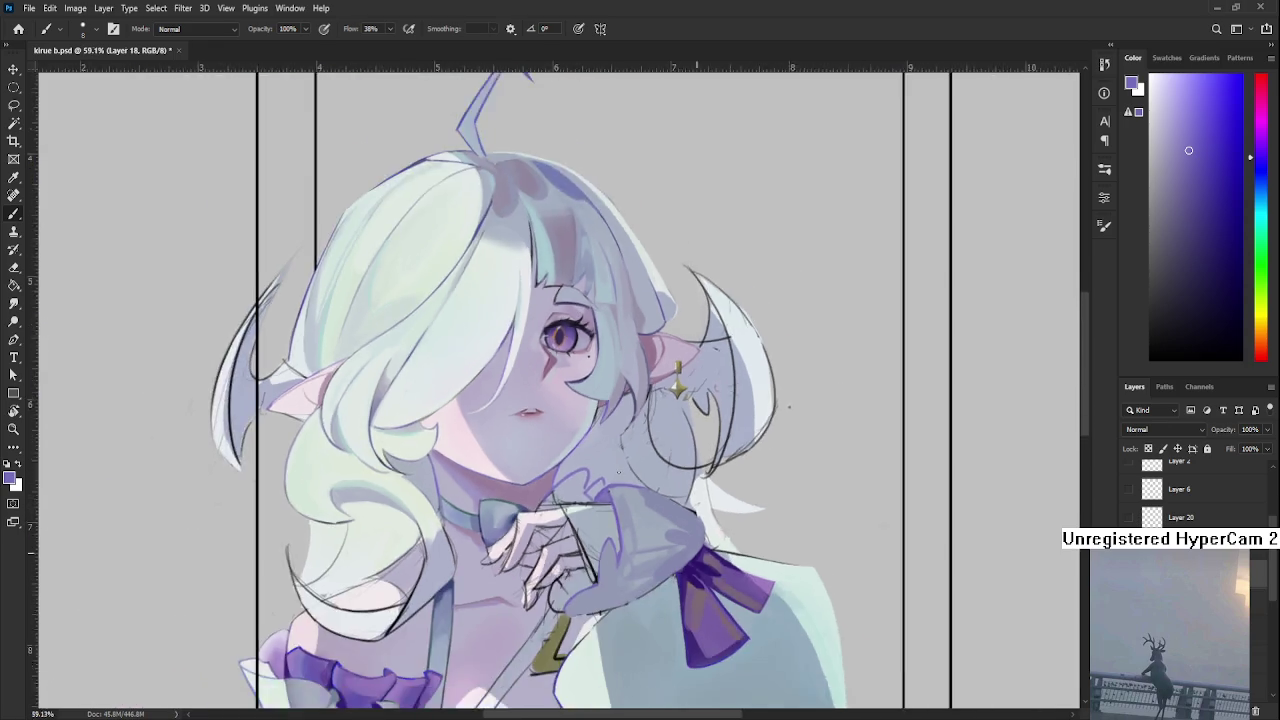
scroll(616, 473, up, 5)
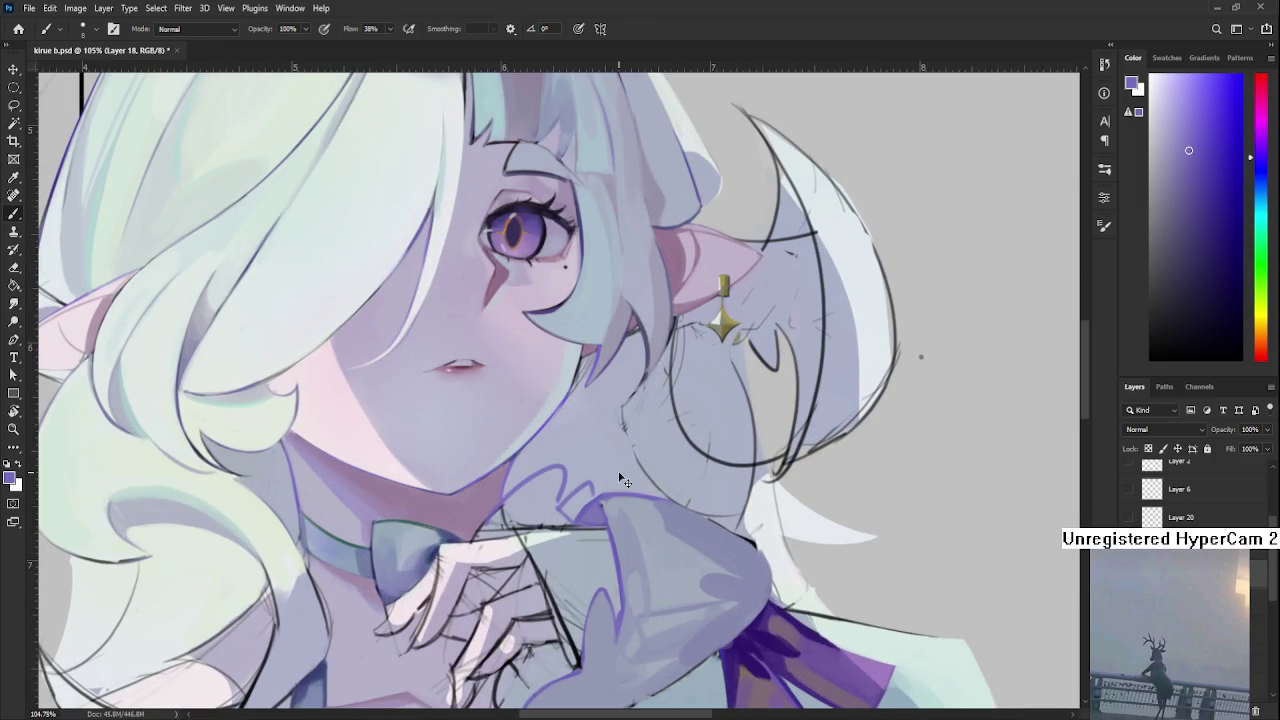
key(ctrl+z)
key(ctrl+z)
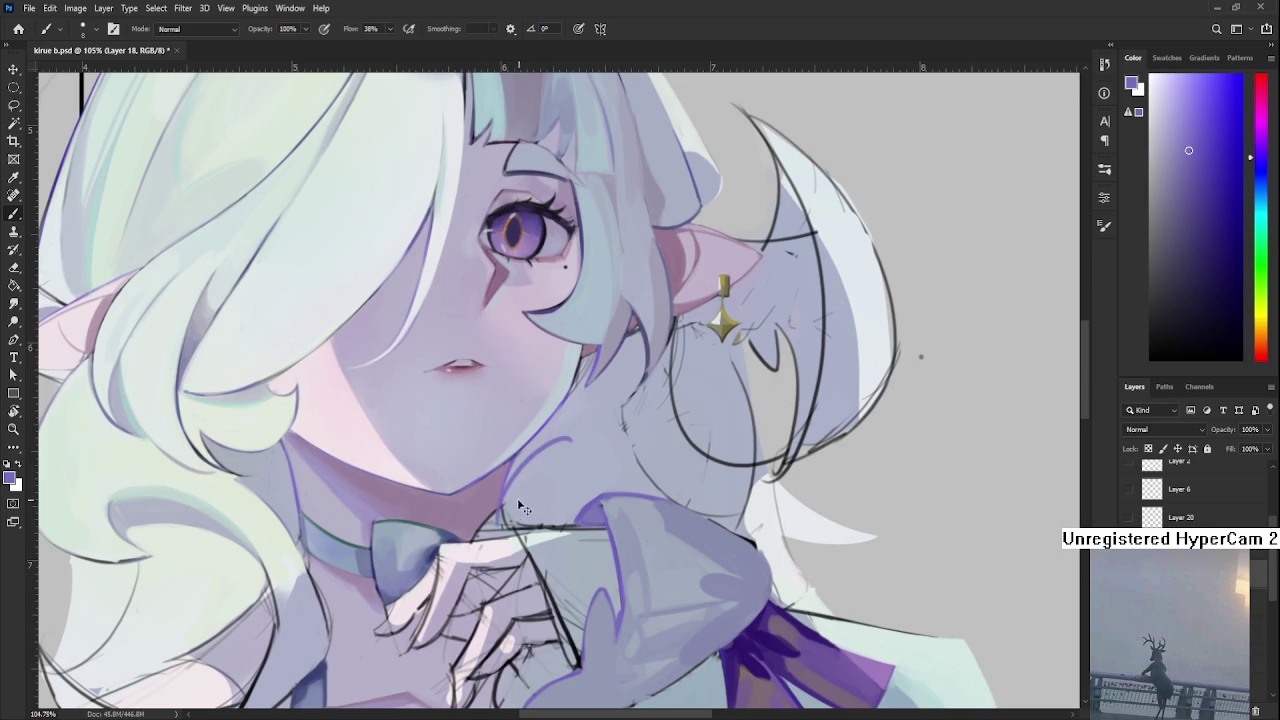
Redraw the purple line up the neck edge and extend it down the shoulder edge.
drag(499, 522, 562, 446)
key(ctrl+z)
drag(514, 482, 562, 449)
key(ctrl+z)
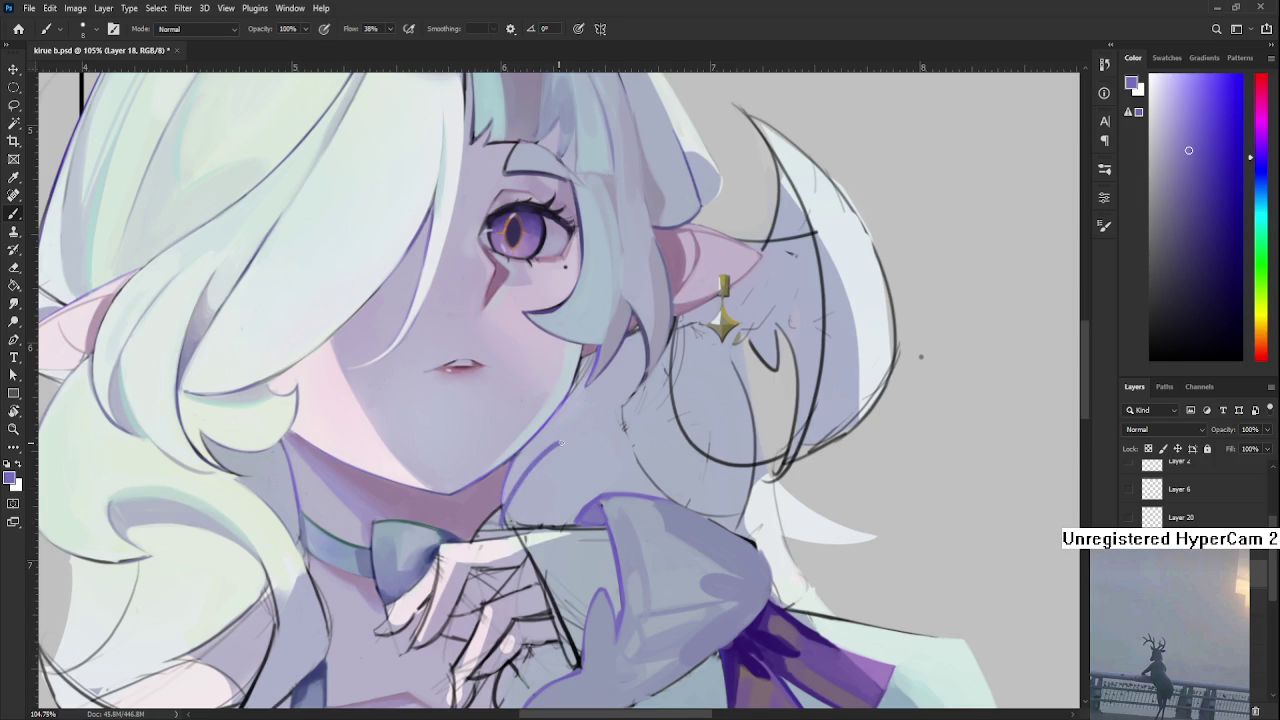
mouse_move(505, 519)
mouse_down()
mouse_move(529, 464)
mouse_move(575, 466)
mouse_up()
drag(574, 466, 588, 505)
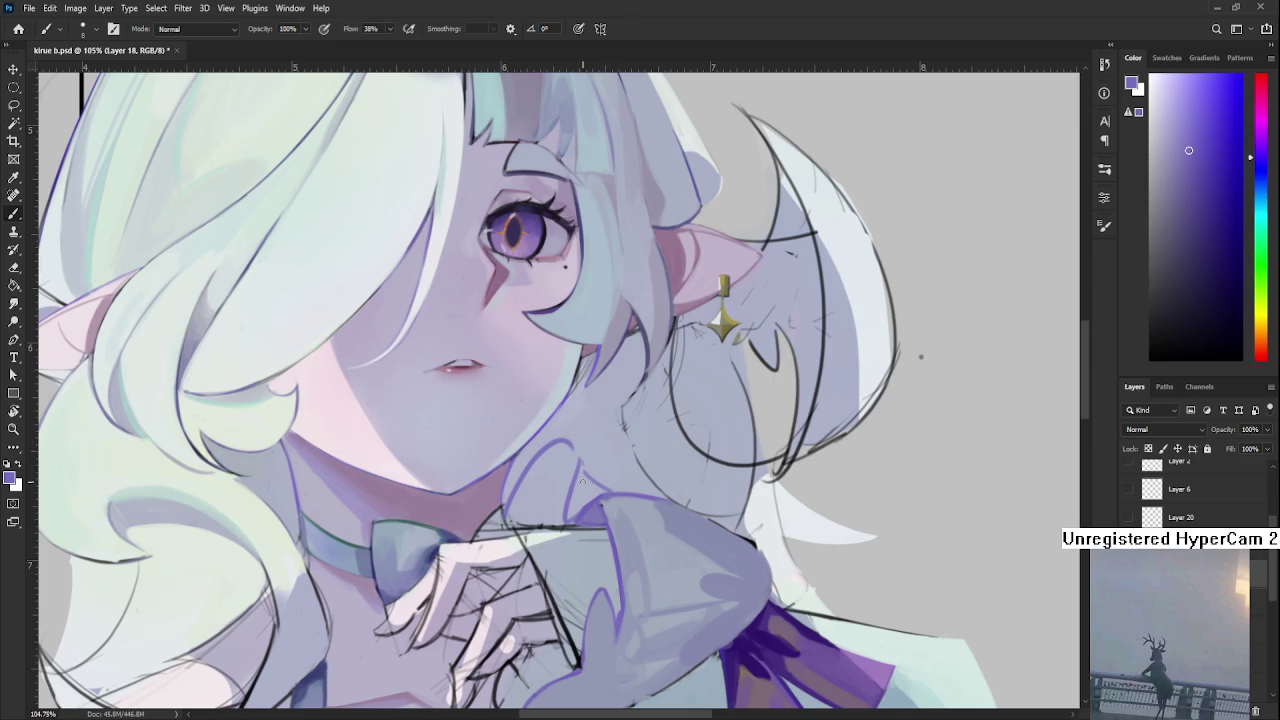
drag(590, 482, 628, 457)
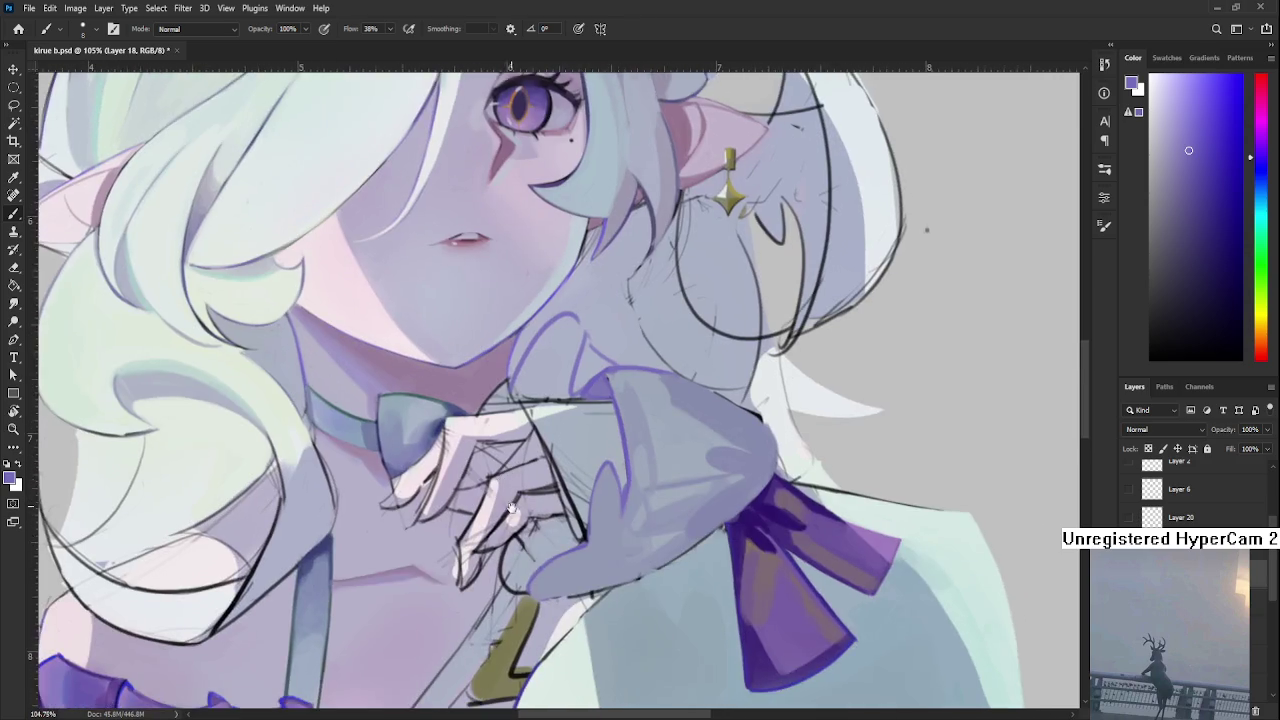
drag(544, 501, 509, 358)
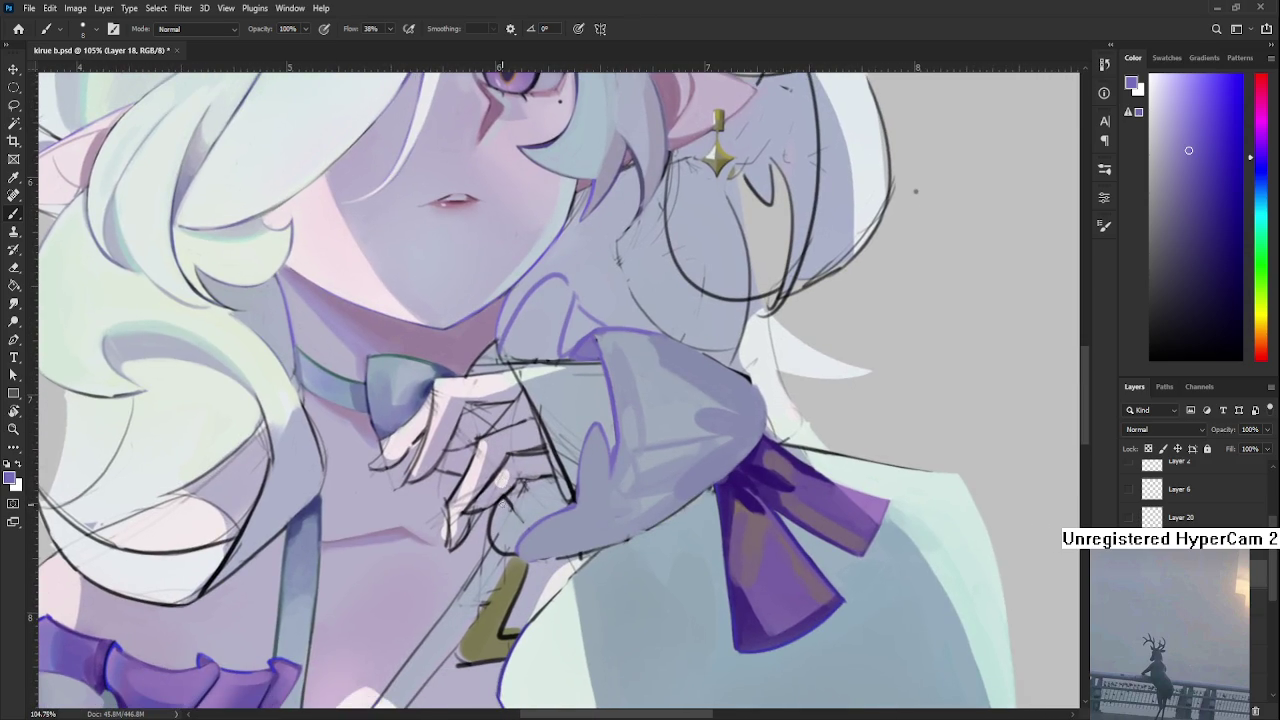
Eyedrop a light grey-blue from the painting and zoom out to view the whole figure.
alt+click(512, 506)
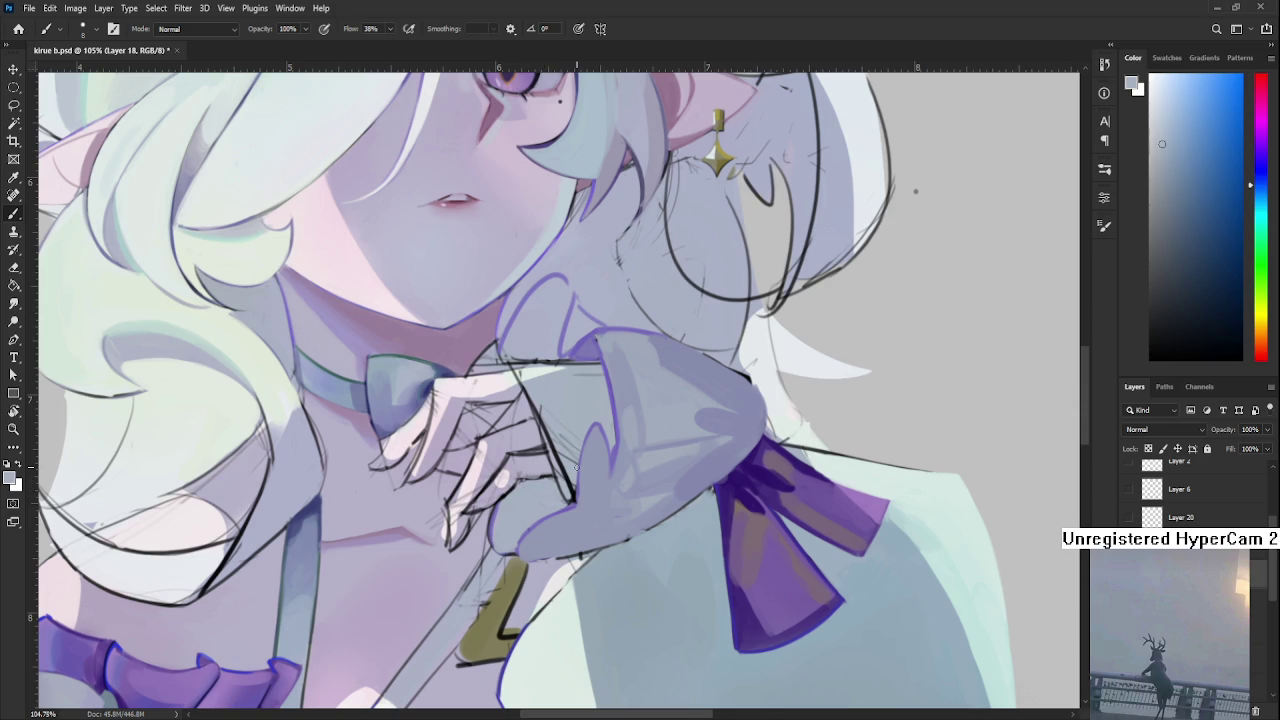
scroll(539, 534, up, 2)
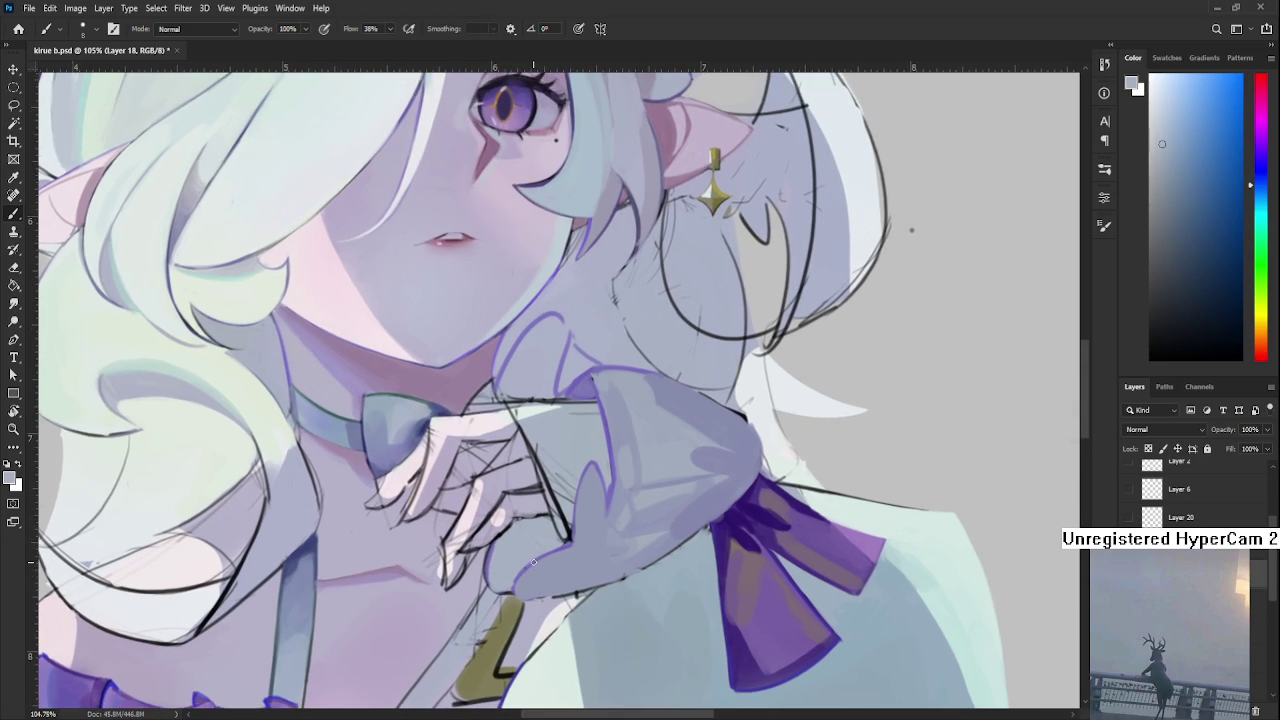
scroll(543, 543, down, 3)
scroll(576, 487, down, 1)
scroll(576, 487, up, 1)
scroll(576, 487, up, 1)
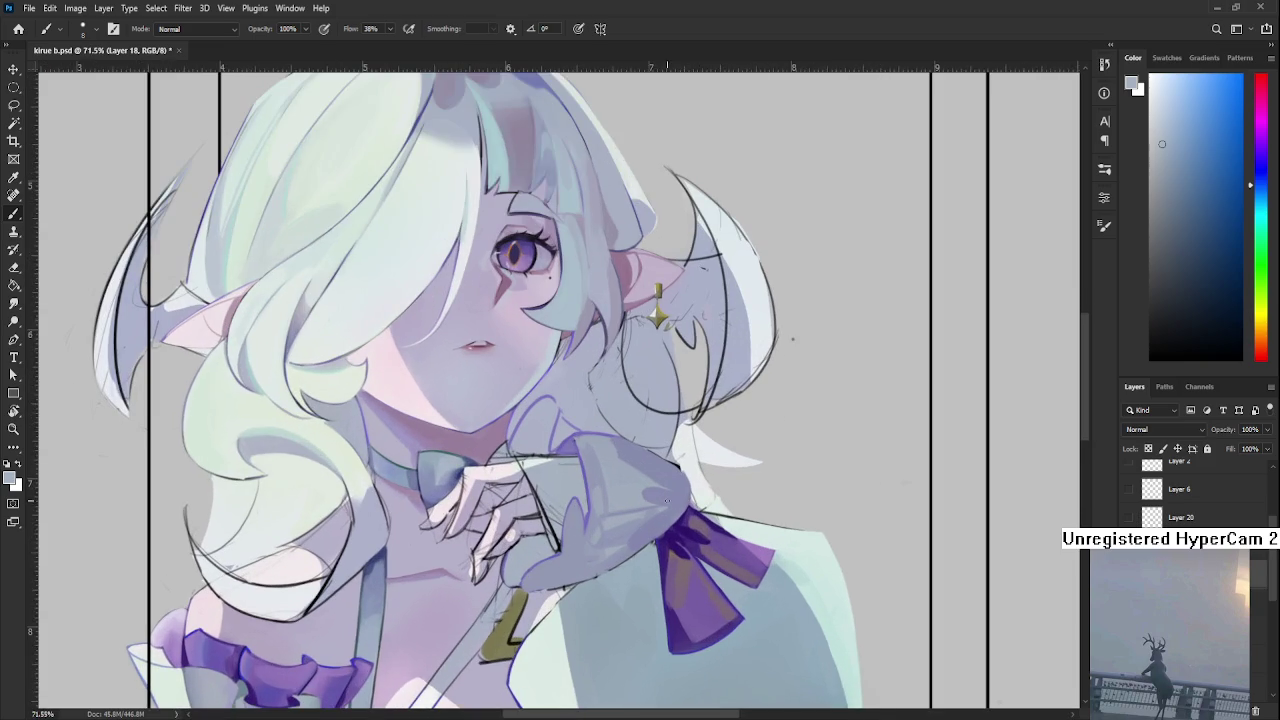
scroll(668, 498, up, 1)
scroll(558, 508, down, 2)
scroll(558, 508, down, 1)
scroll(558, 508, down, 1)
scroll(555, 508, up, 1)
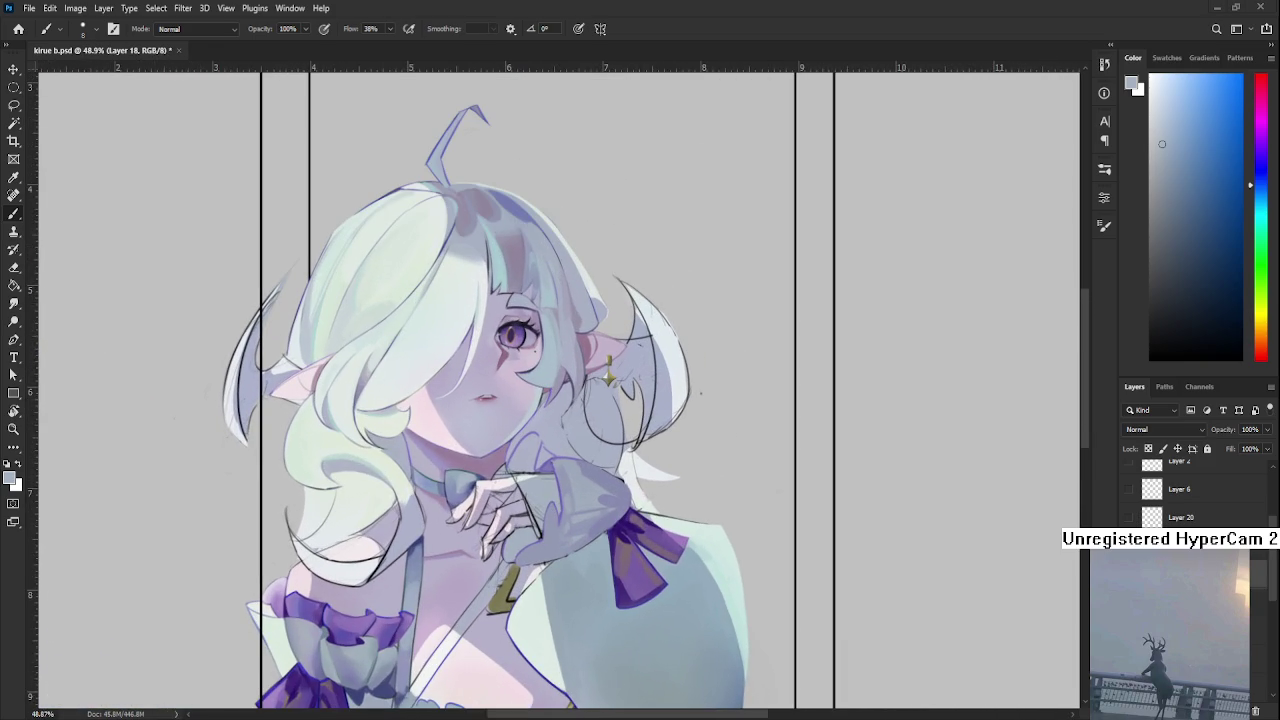
scroll(545, 497, up, 1)
scroll(531, 494, up, 1)
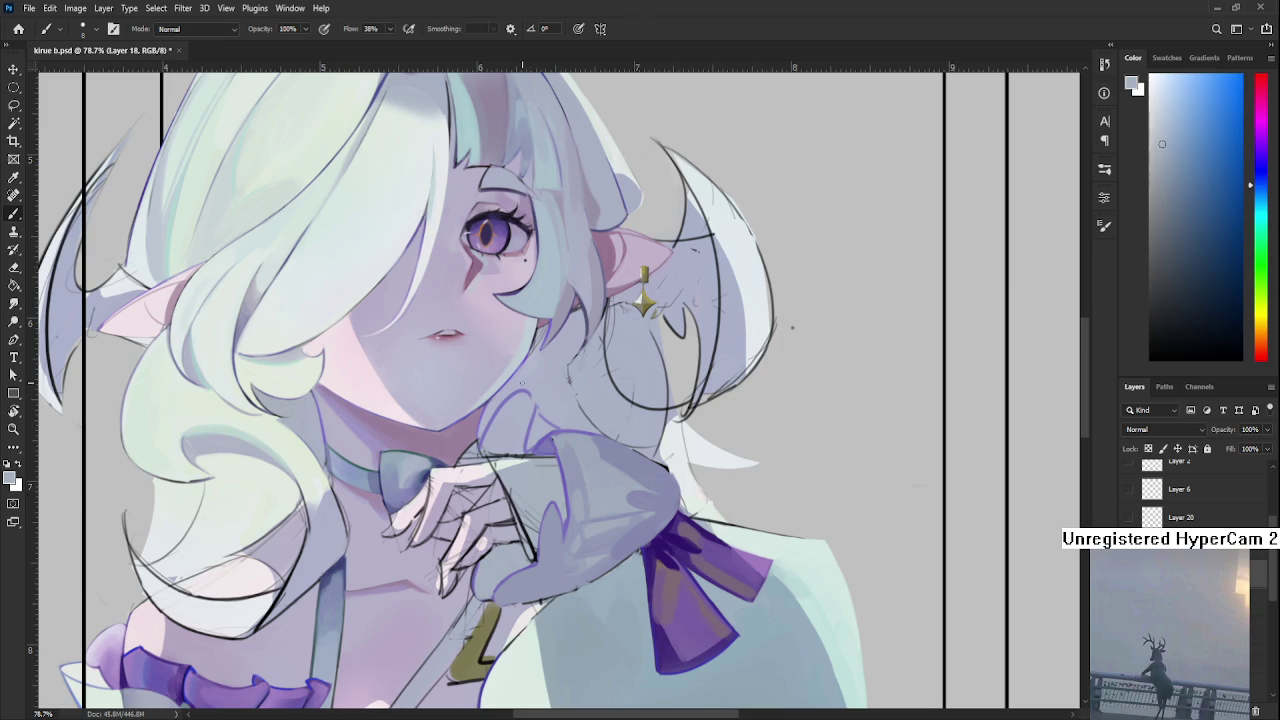
Eyedrop several purples from the sleeve outline and hand, finishing on a lighter blue.
drag(538, 440, 515, 489)
alt+click(521, 489)
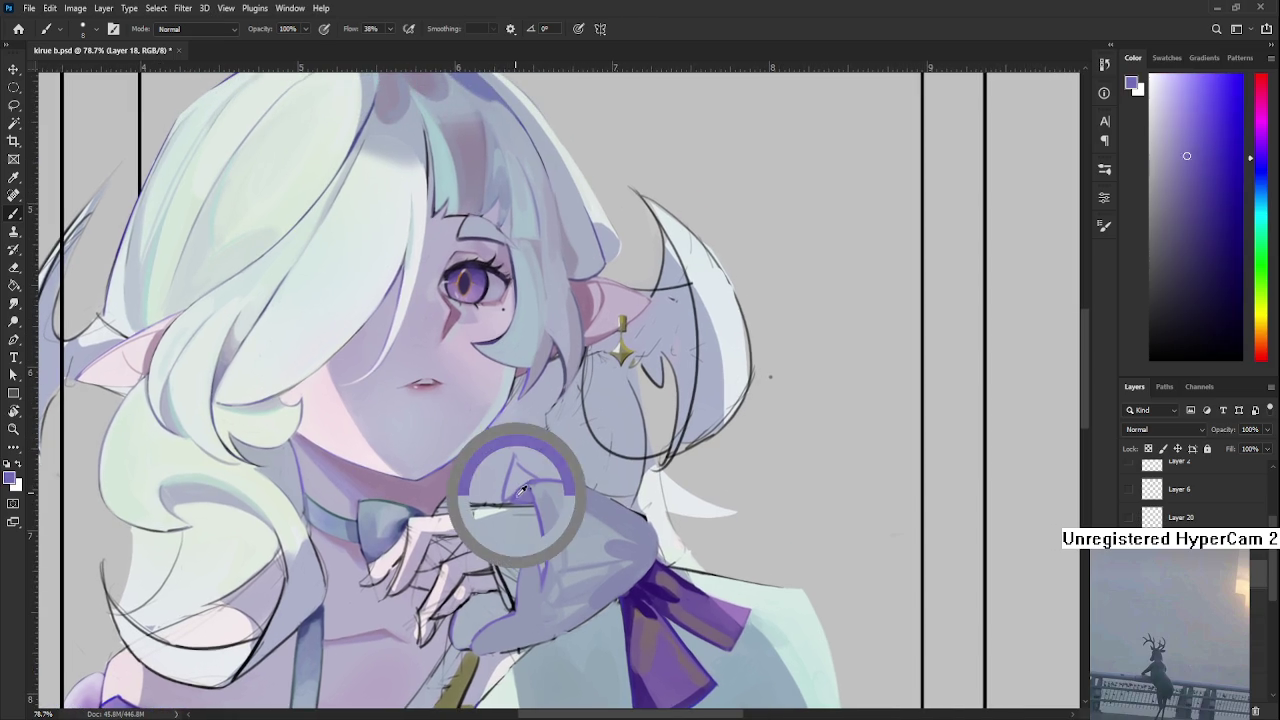
alt+click(518, 489)
alt+click(516, 490)
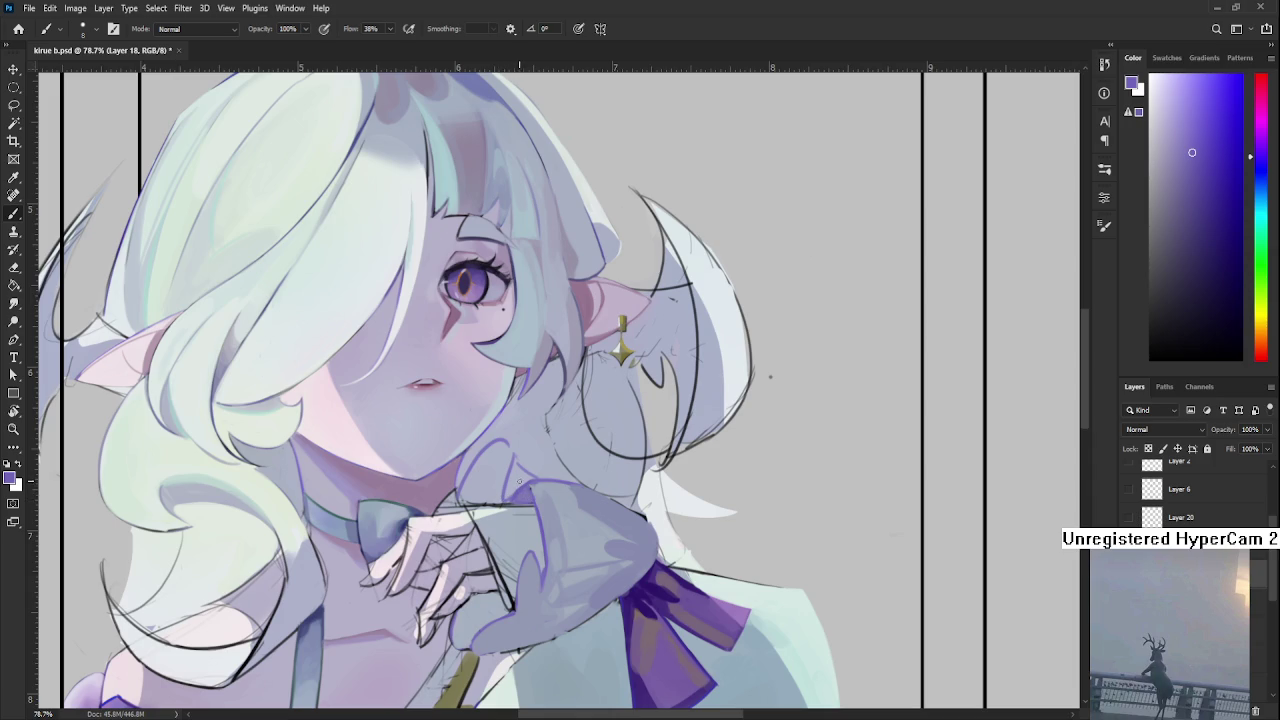
alt+click(517, 488)
alt+click(517, 497)
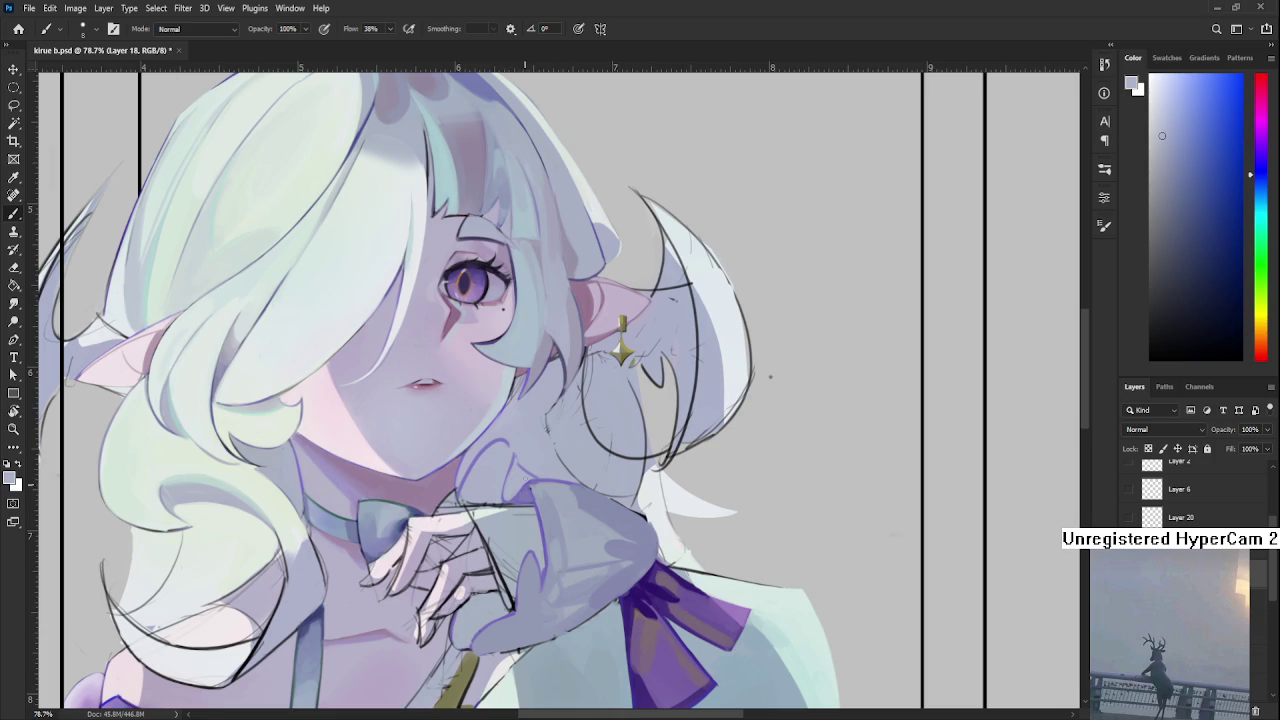
alt+click(520, 455)
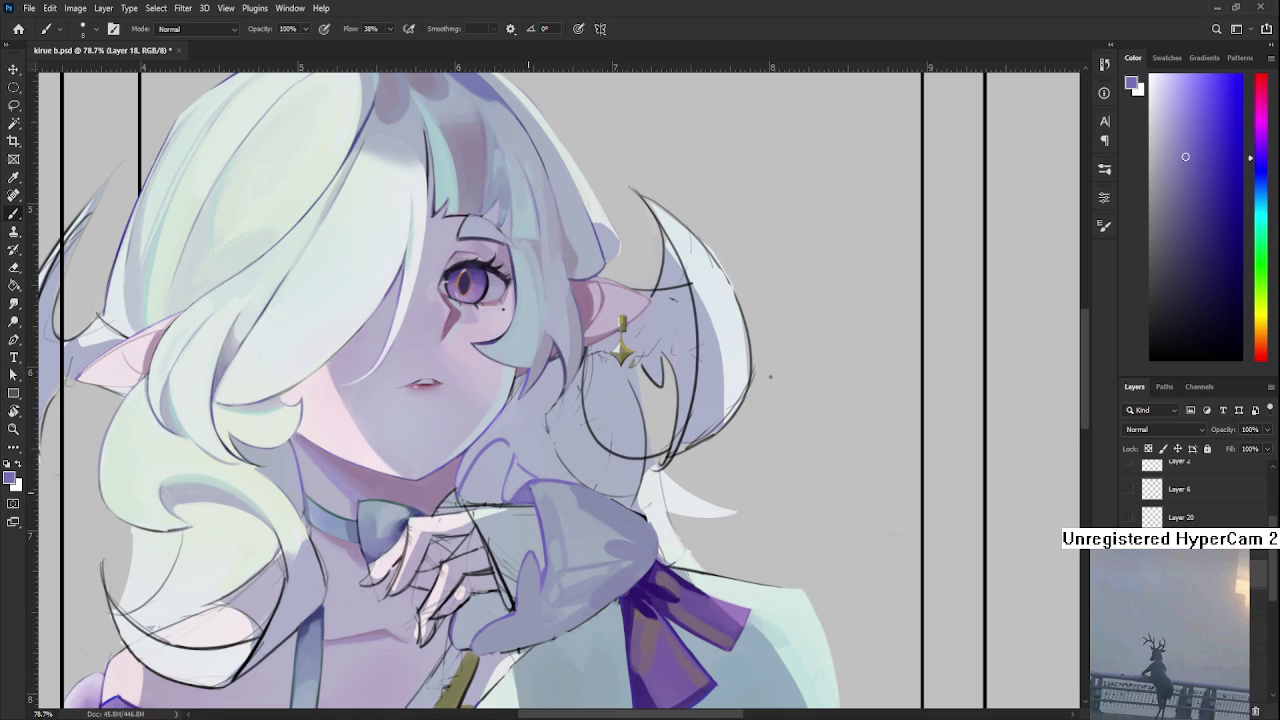
alt+click(532, 496)
alt+click(520, 496)
alt+click(536, 486)
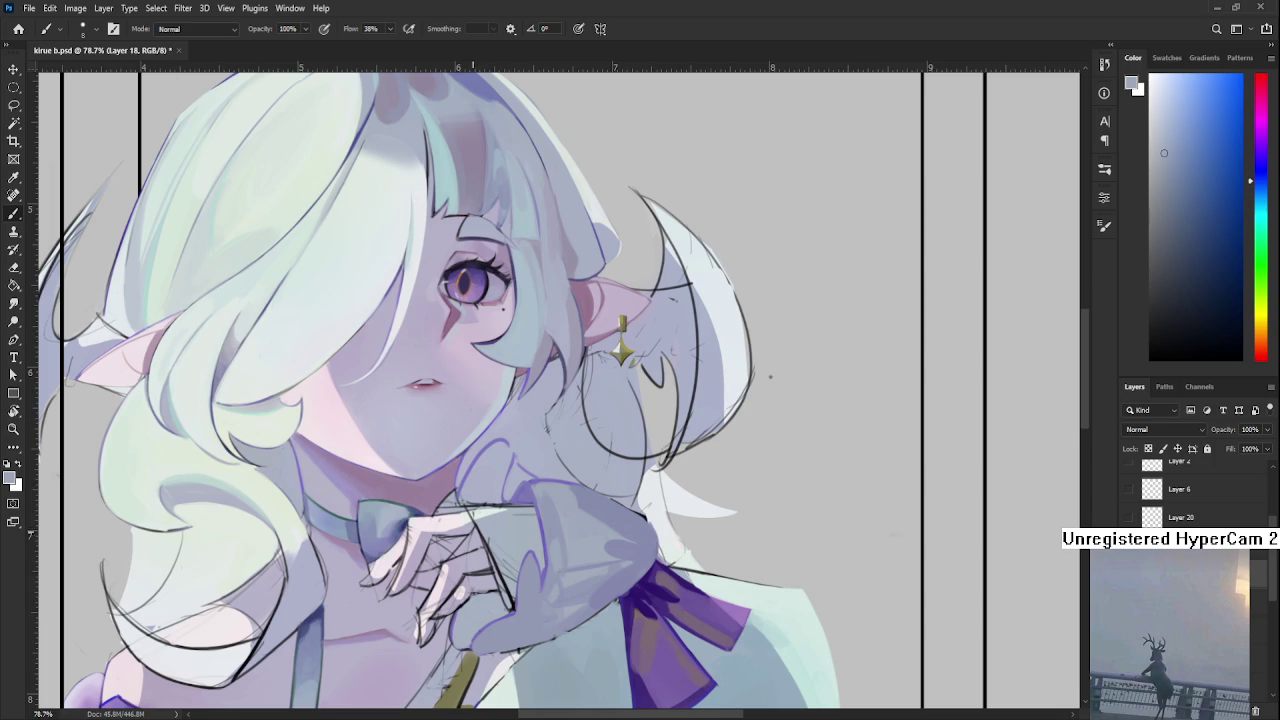
Paint light purple marks over the hand's dark lines, then switch to a light lavender.
alt+click(481, 545)
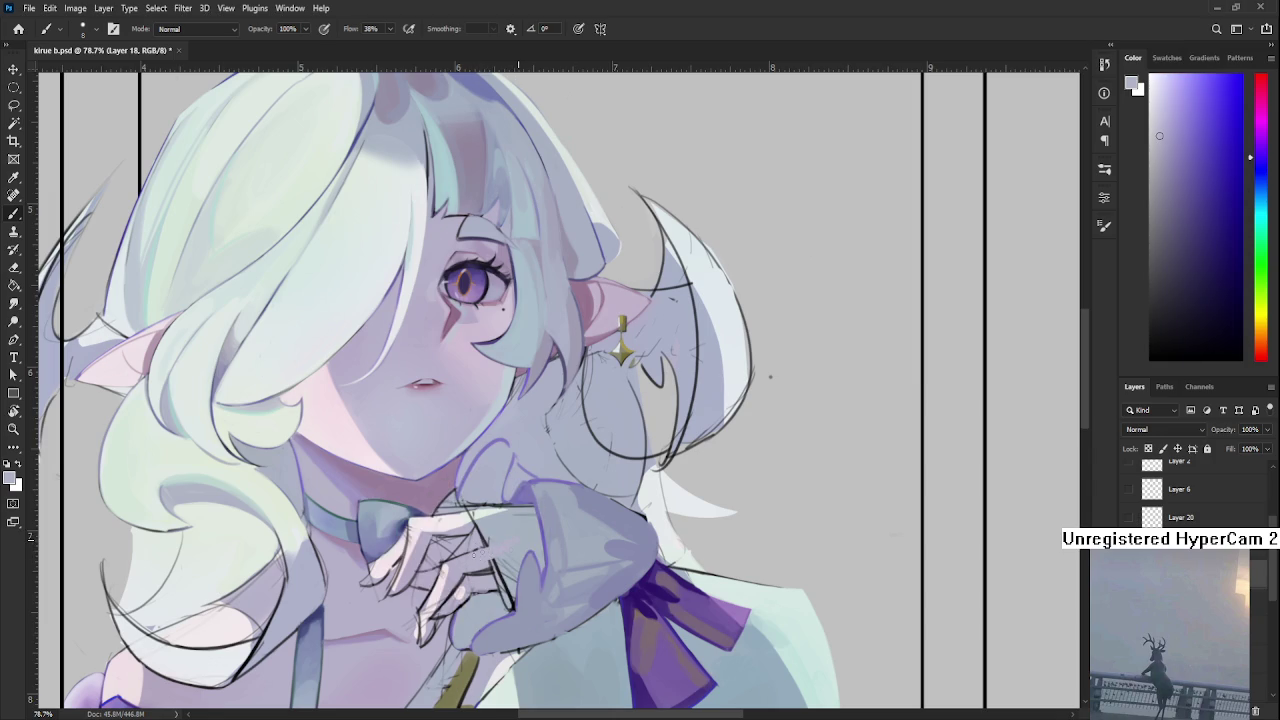
drag(485, 578, 507, 588)
key(bracketright)
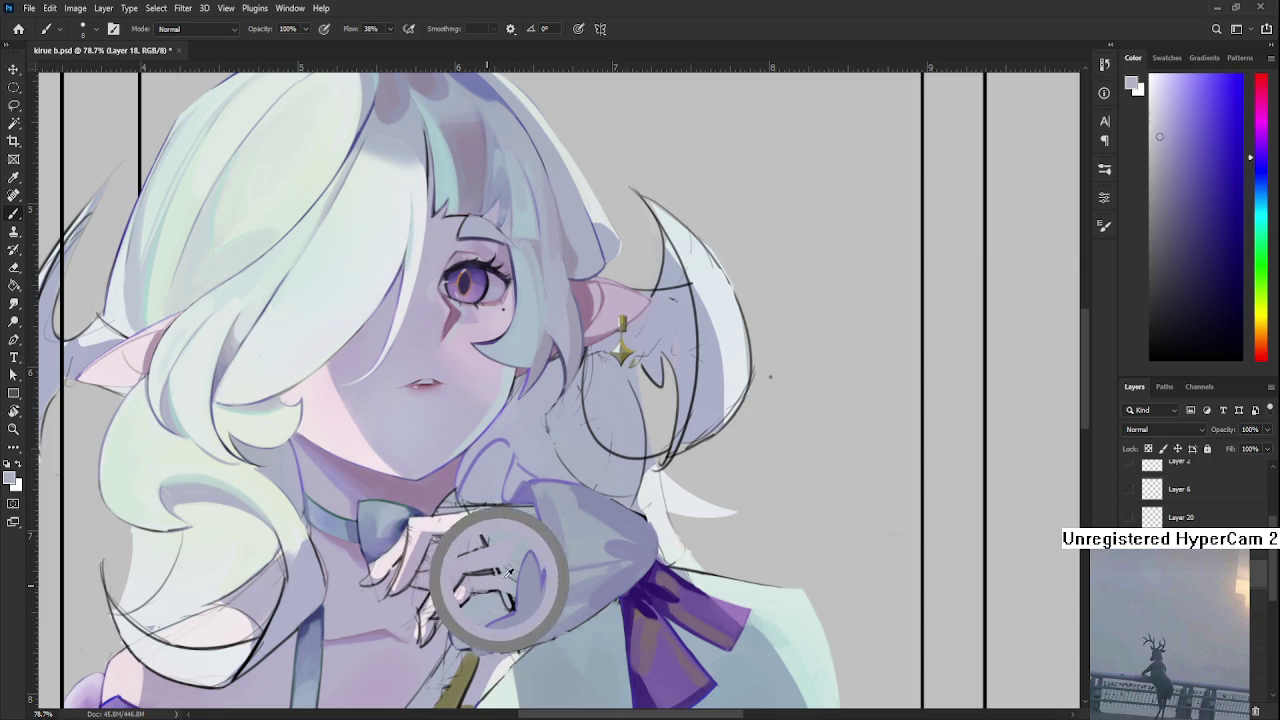
key(bracketleft)
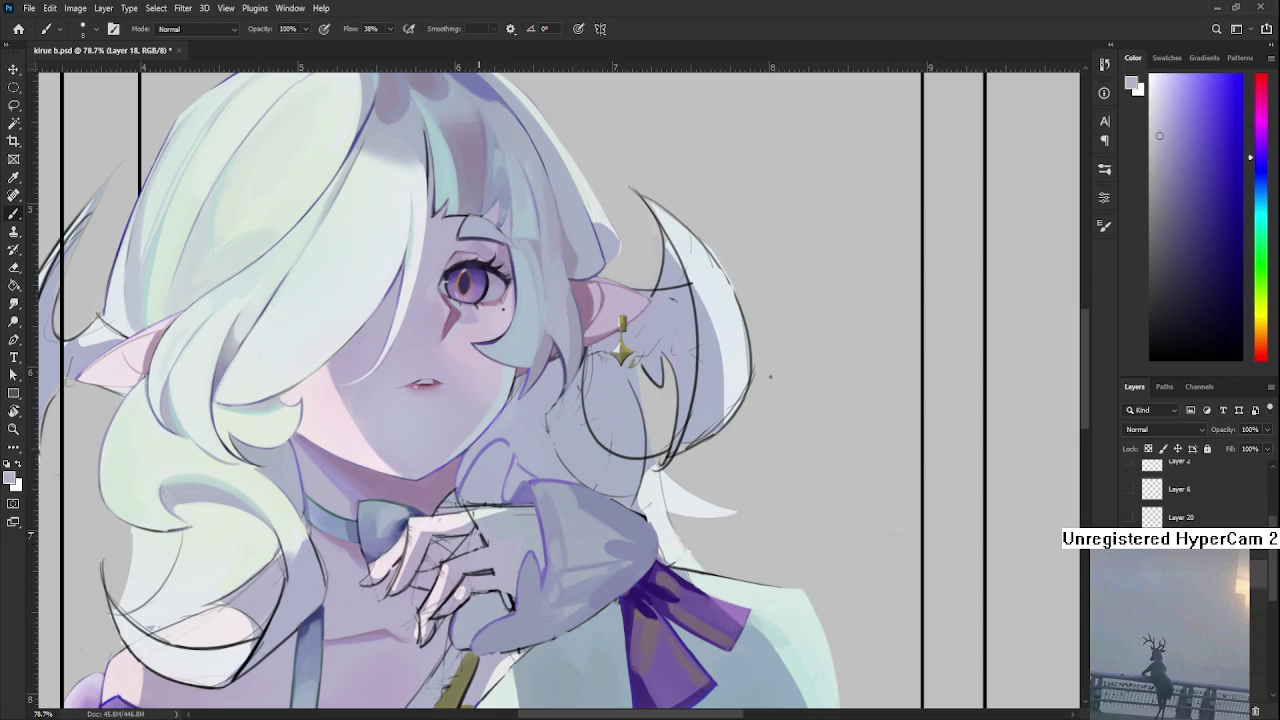
alt+click(458, 516)
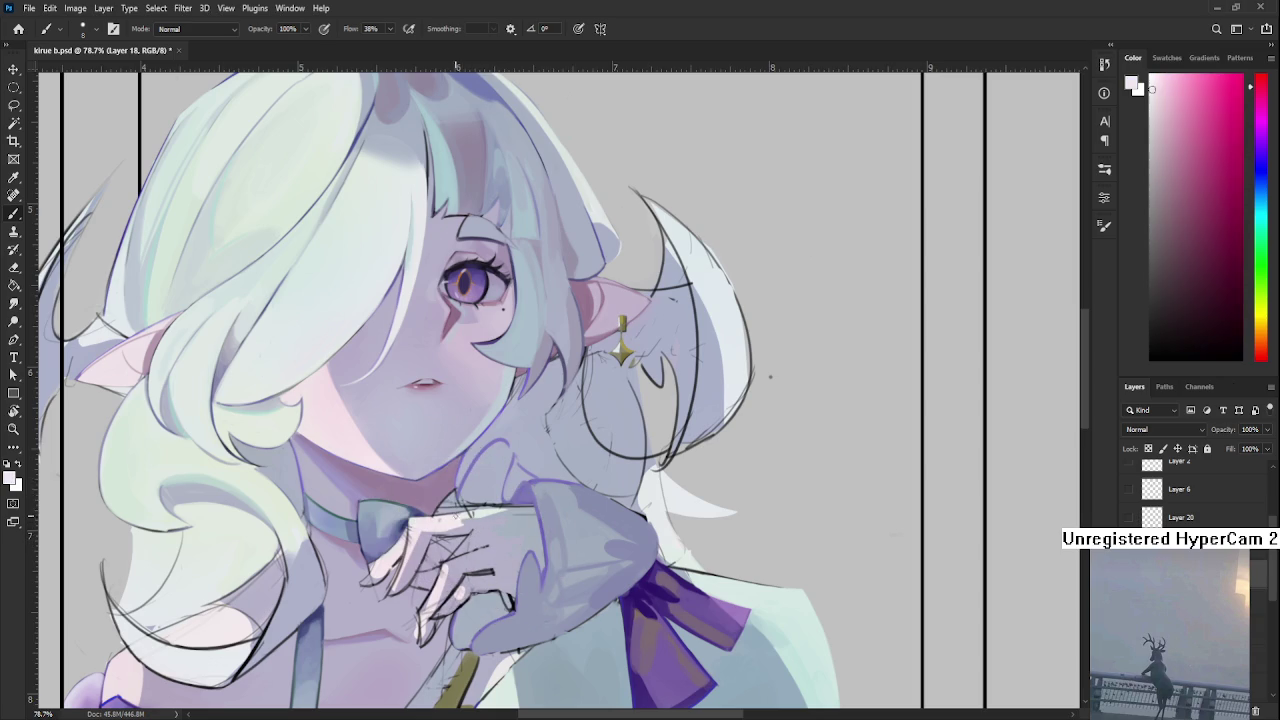
alt+click(512, 506)
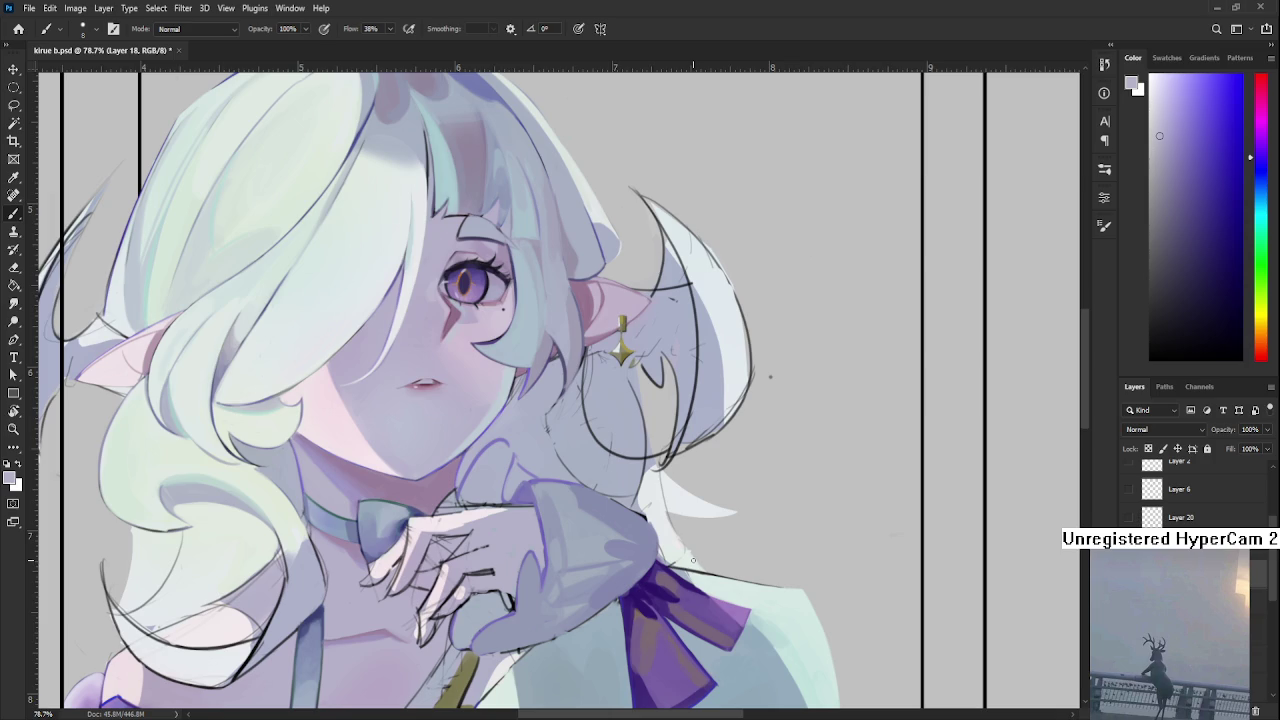
Sample a range of sleeve tones, from lavender to paler and greyer lavender, for cuff shading.
alt+click(514, 513)
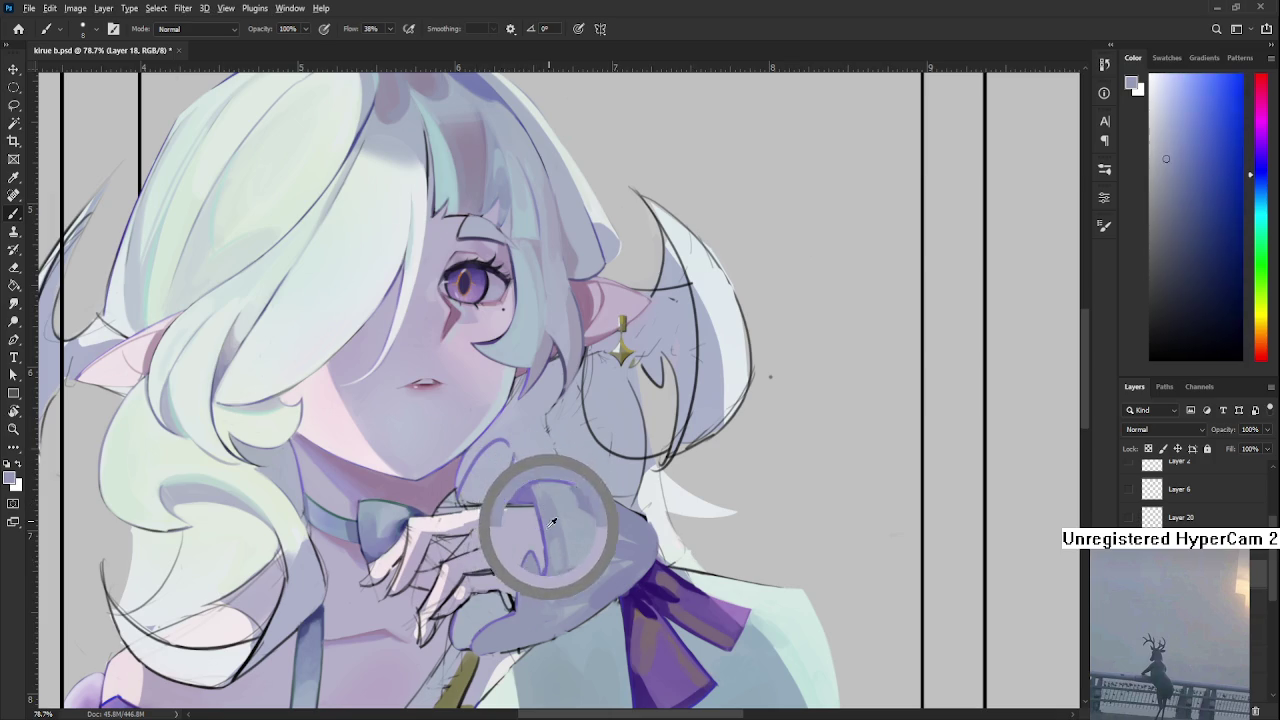
alt+click(528, 517)
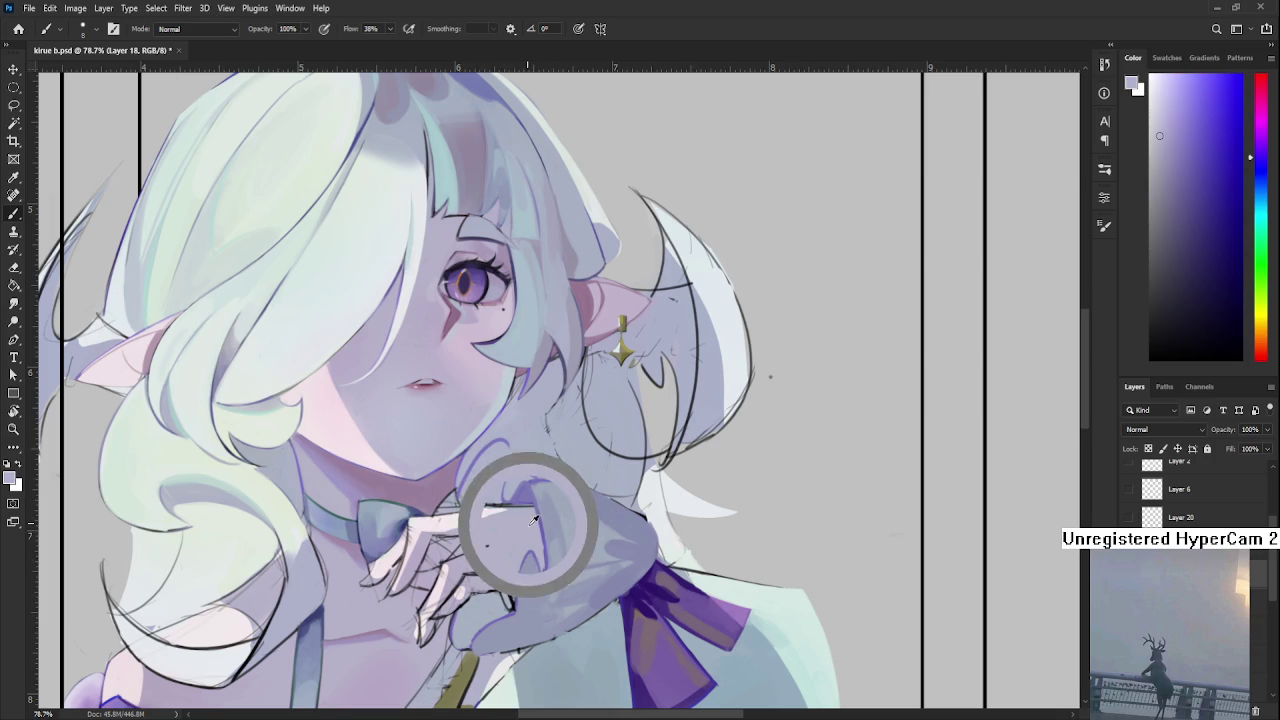
alt+click(520, 512)
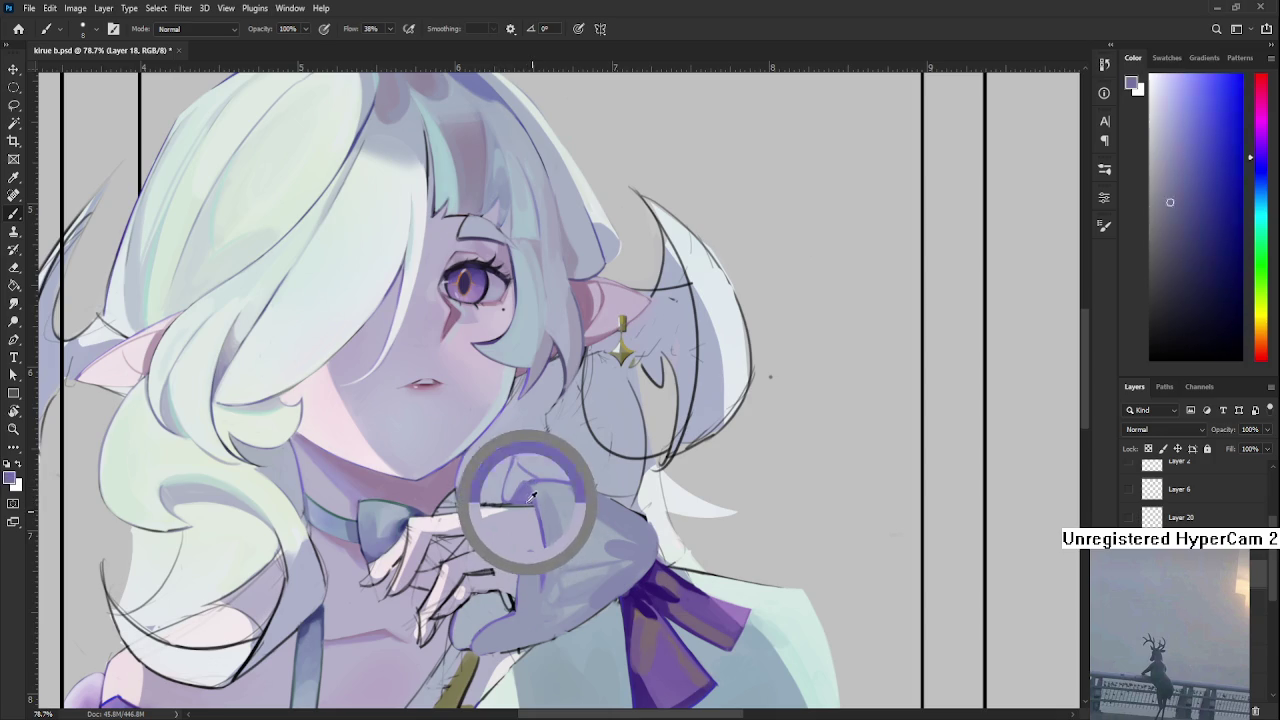
alt+click(540, 518)
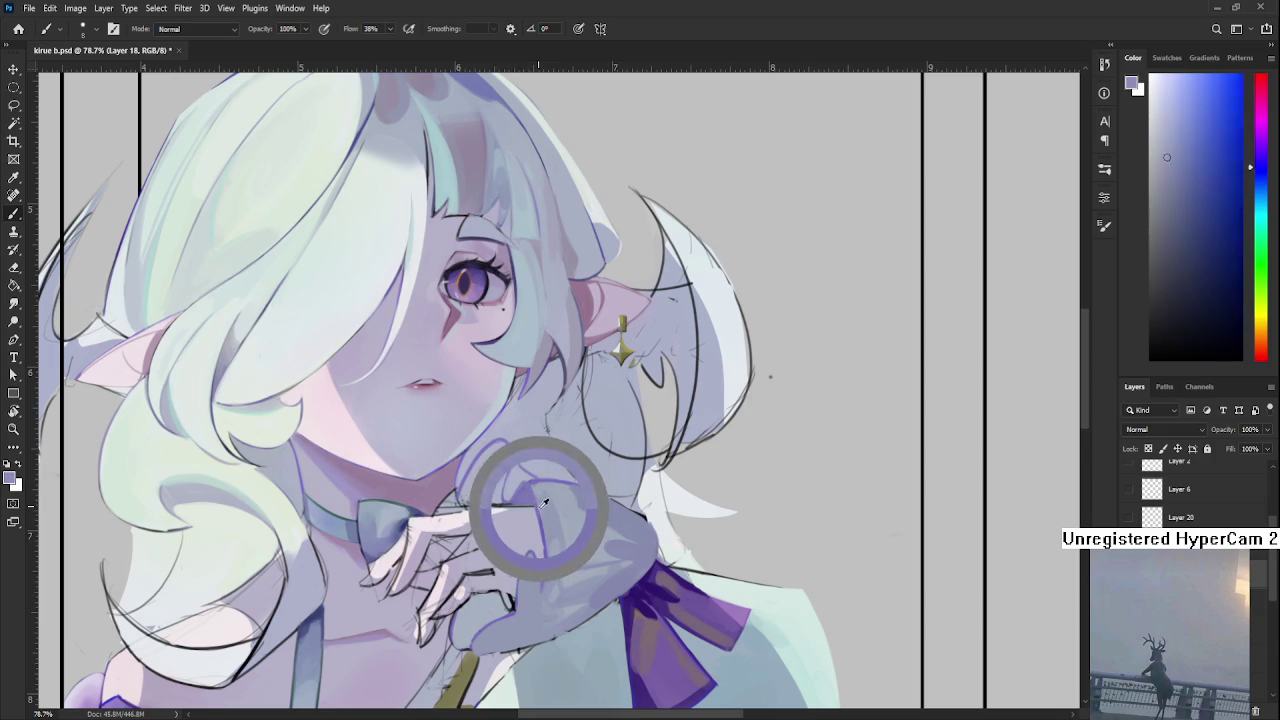
alt+click(536, 514)
alt+click(539, 518)
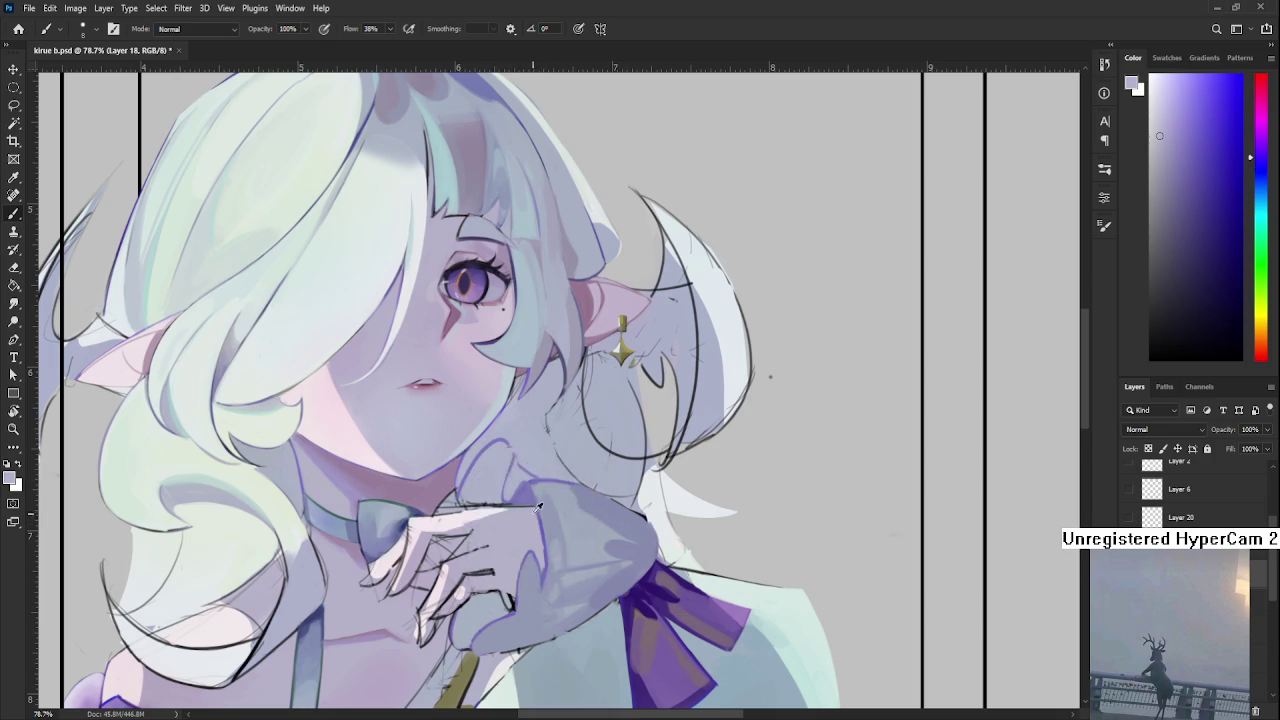
alt+click(528, 511)
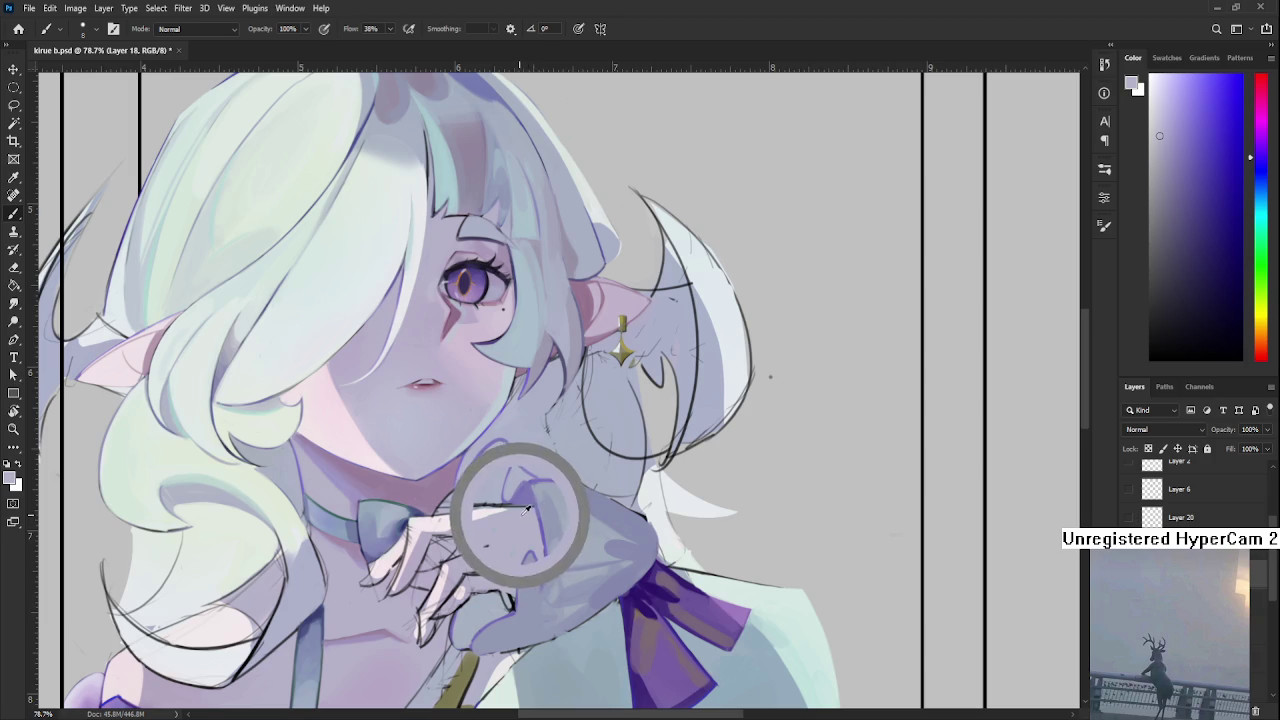
alt+click(516, 507)
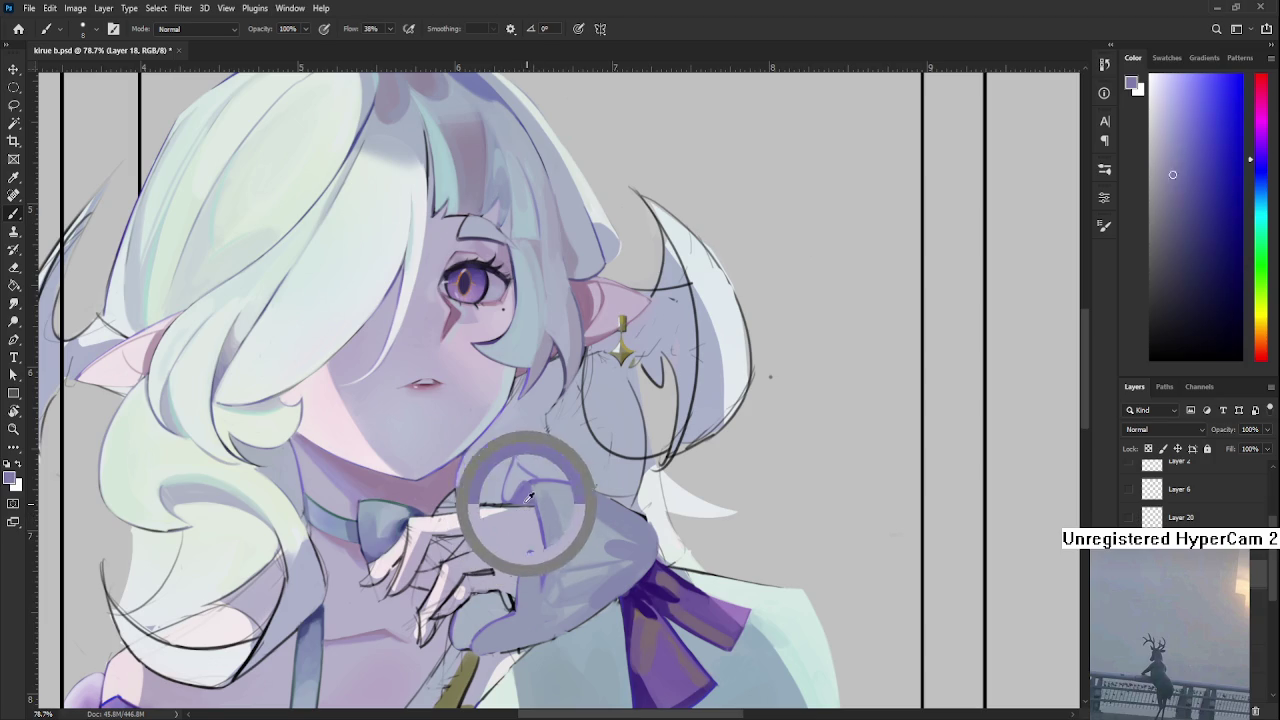
alt+click(530, 507)
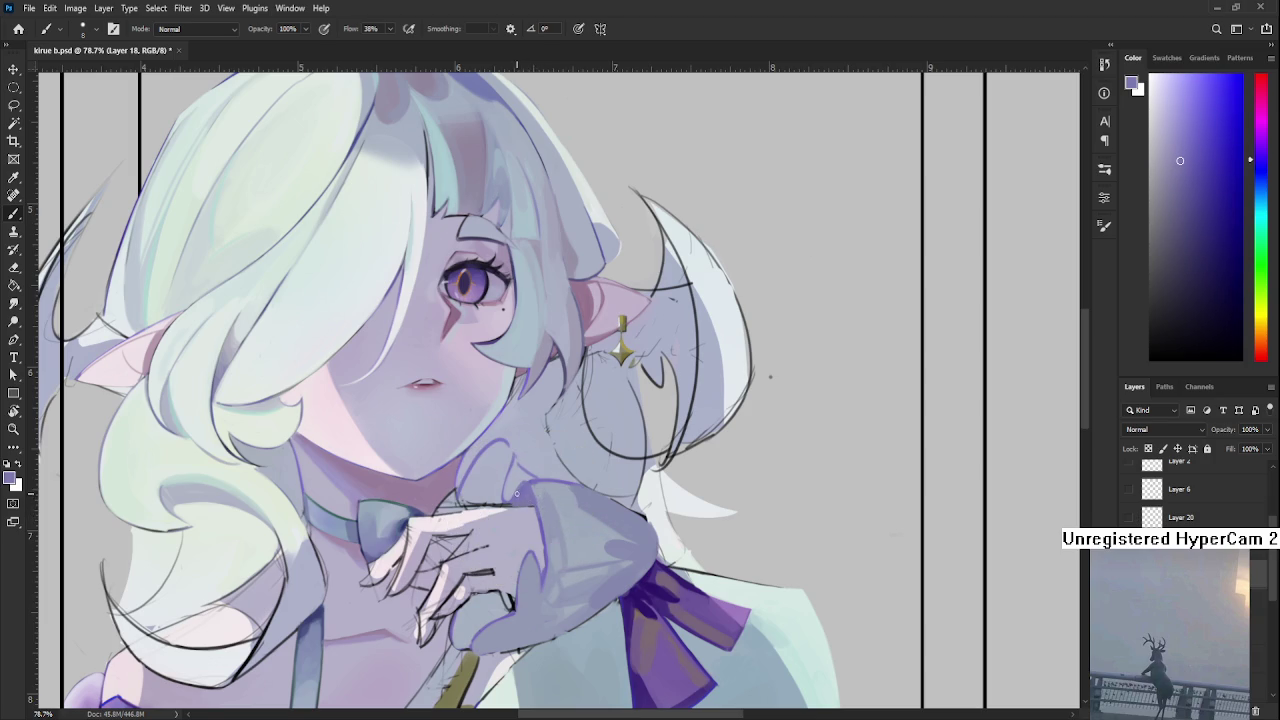
alt+click(530, 522)
alt+click(540, 478)
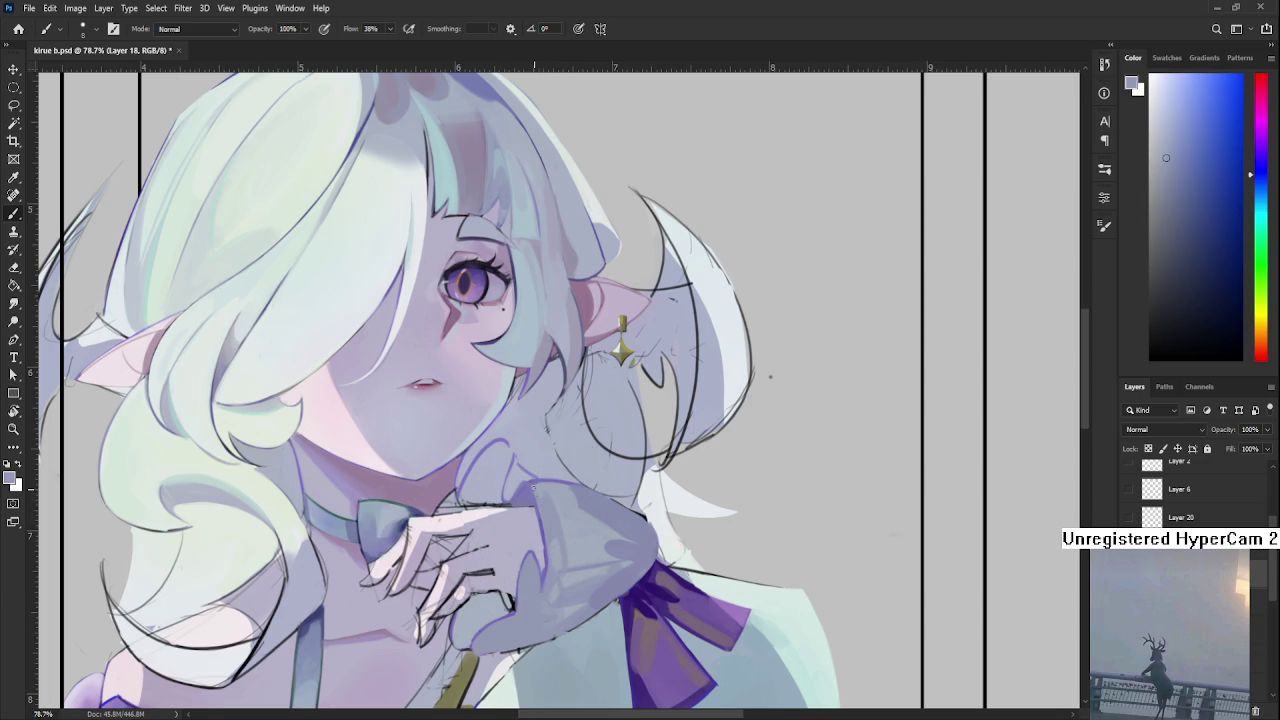
alt+click(553, 535)
scroll(462, 570, up, 3)
Alternate between purple and pale lavender sampled from the hand and cuff, ending on a stronger purple.
scroll(581, 545, down, 2)
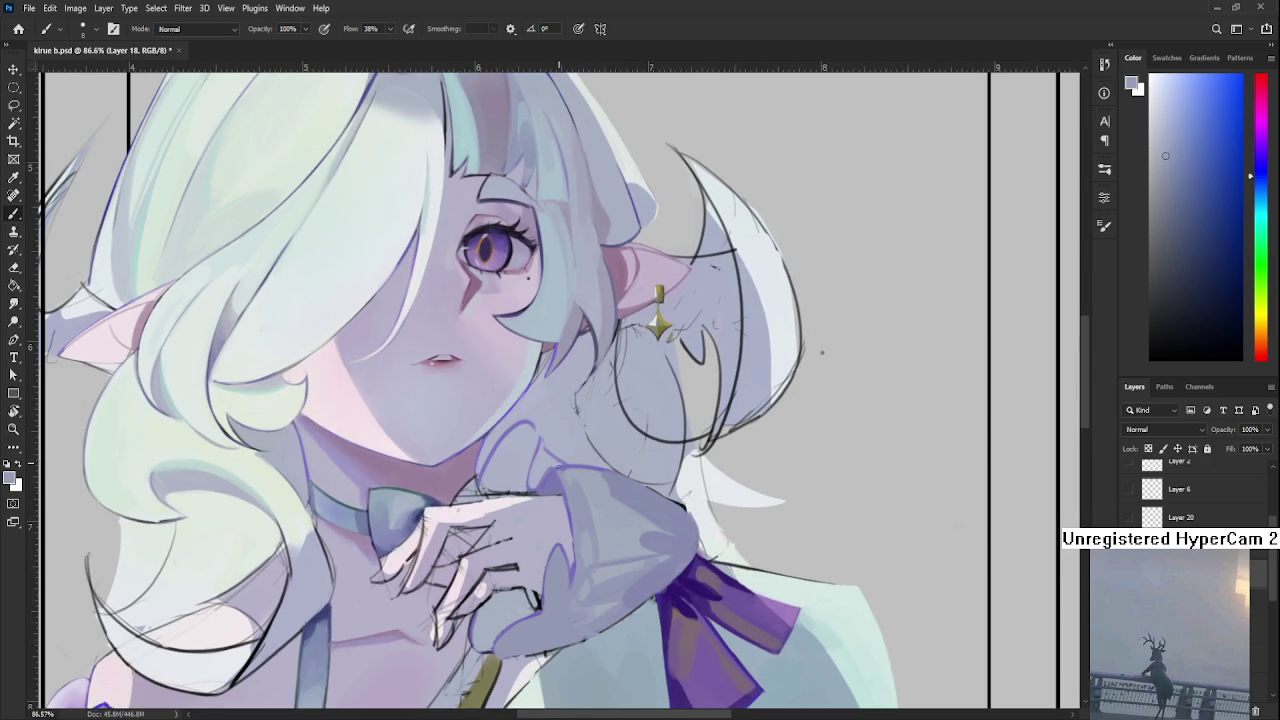
alt+click(575, 568)
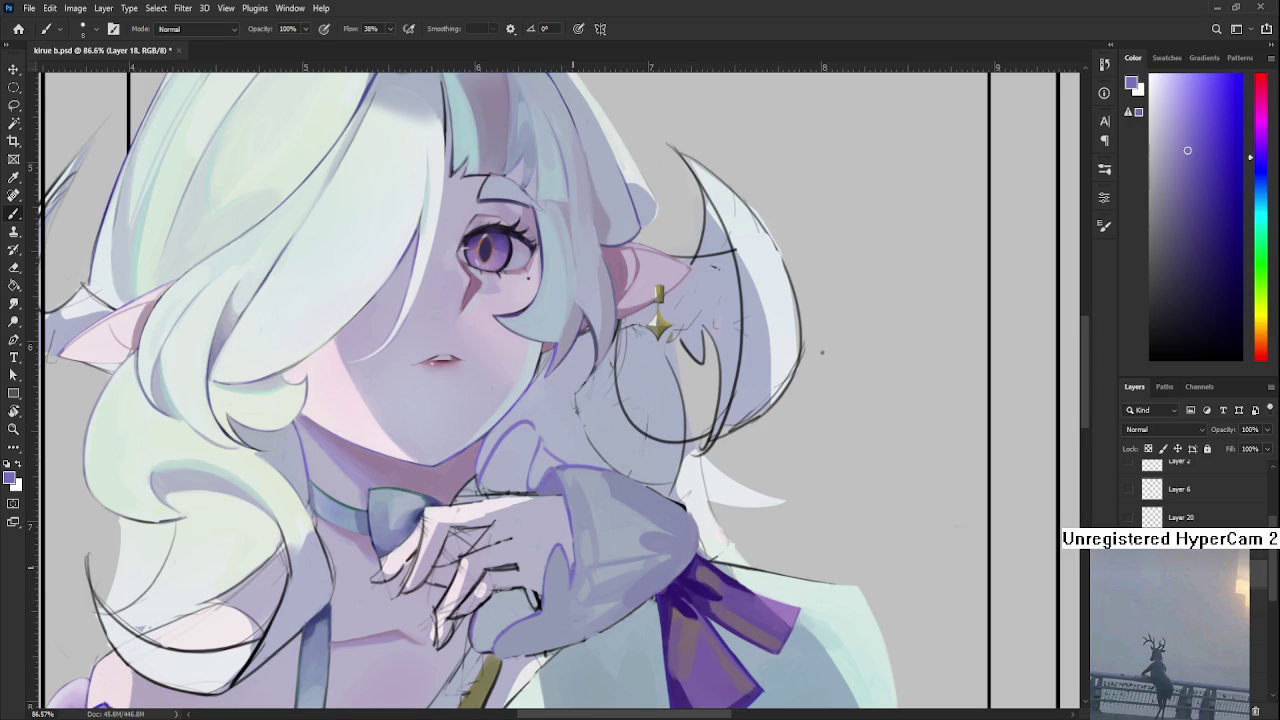
alt+click(569, 567)
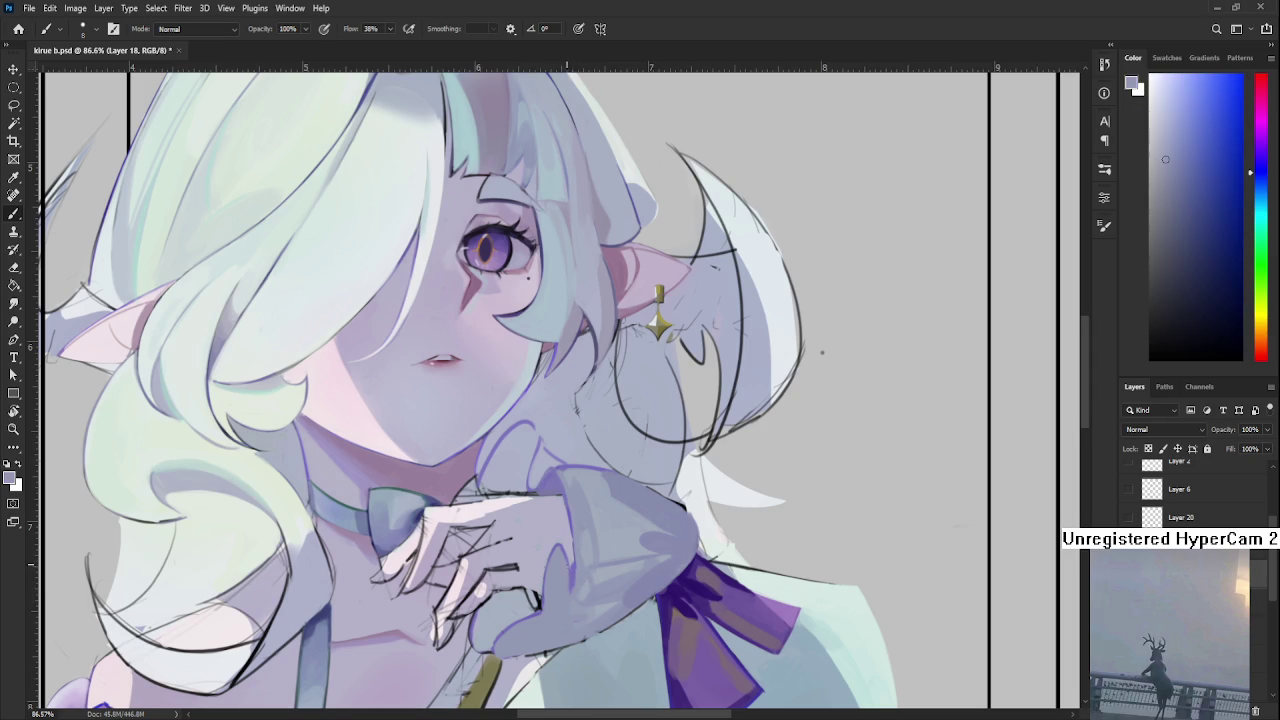
alt+click(573, 574)
alt+click(581, 581)
alt+click(575, 569)
alt+click(579, 578)
alt+click(576, 572)
alt+click(571, 570)
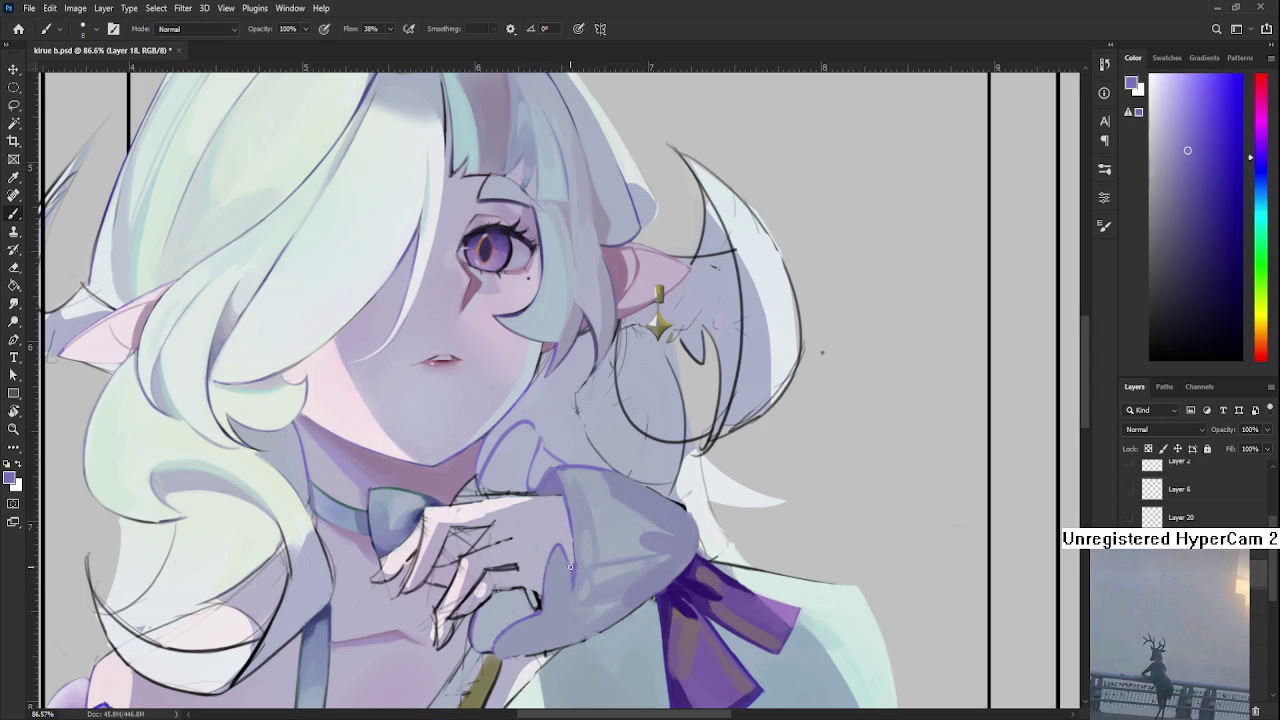
alt+click(579, 572)
alt+click(575, 580)
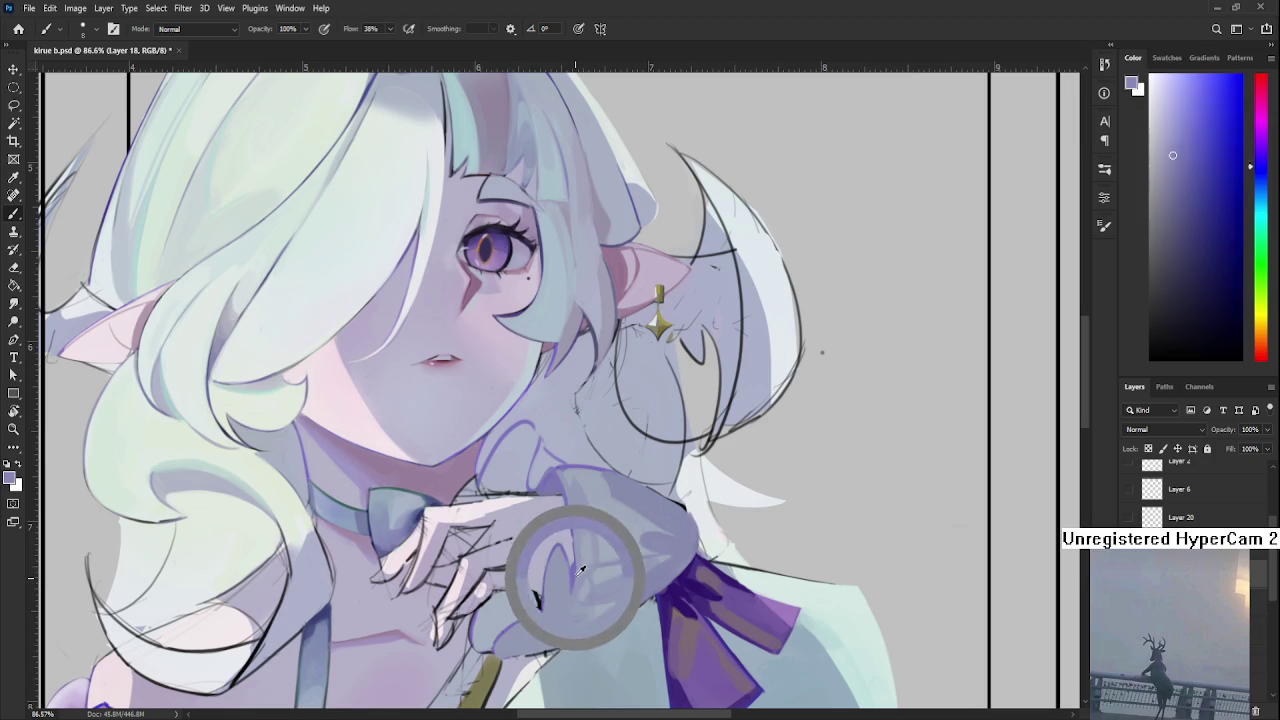
alt+click(577, 570)
alt+click(576, 572)
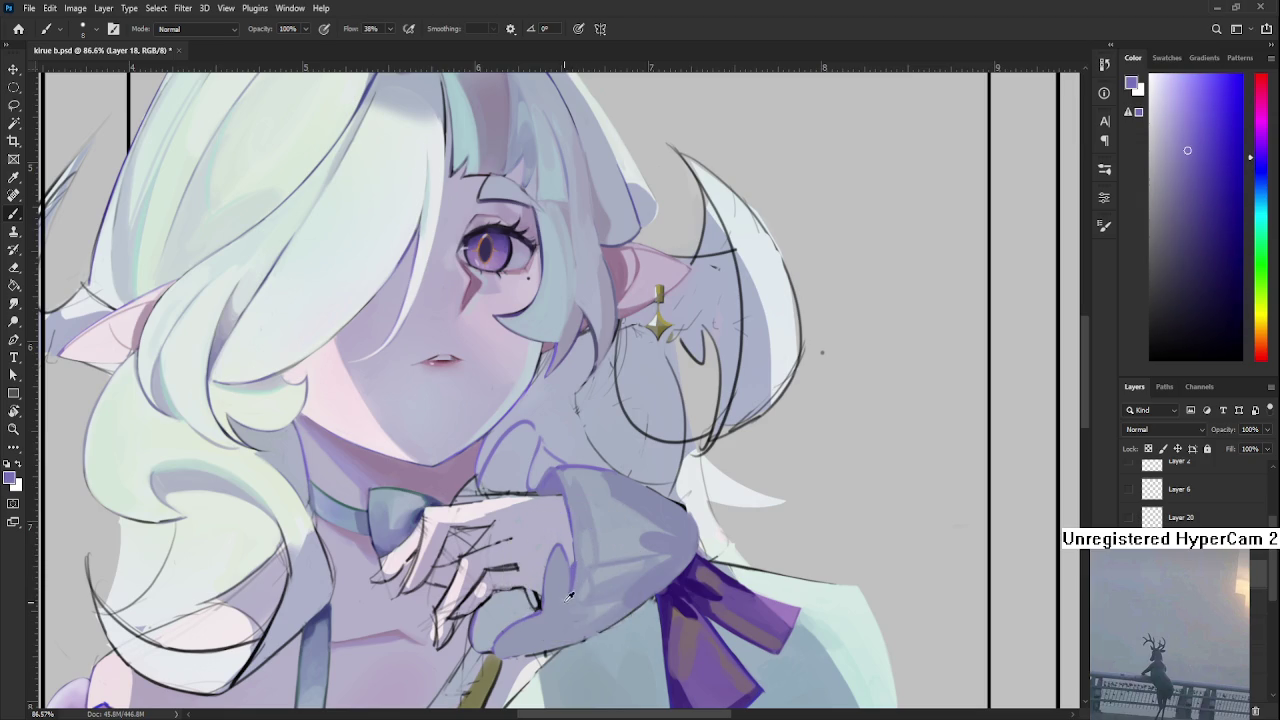
alt+click(567, 597)
alt+click(570, 585)
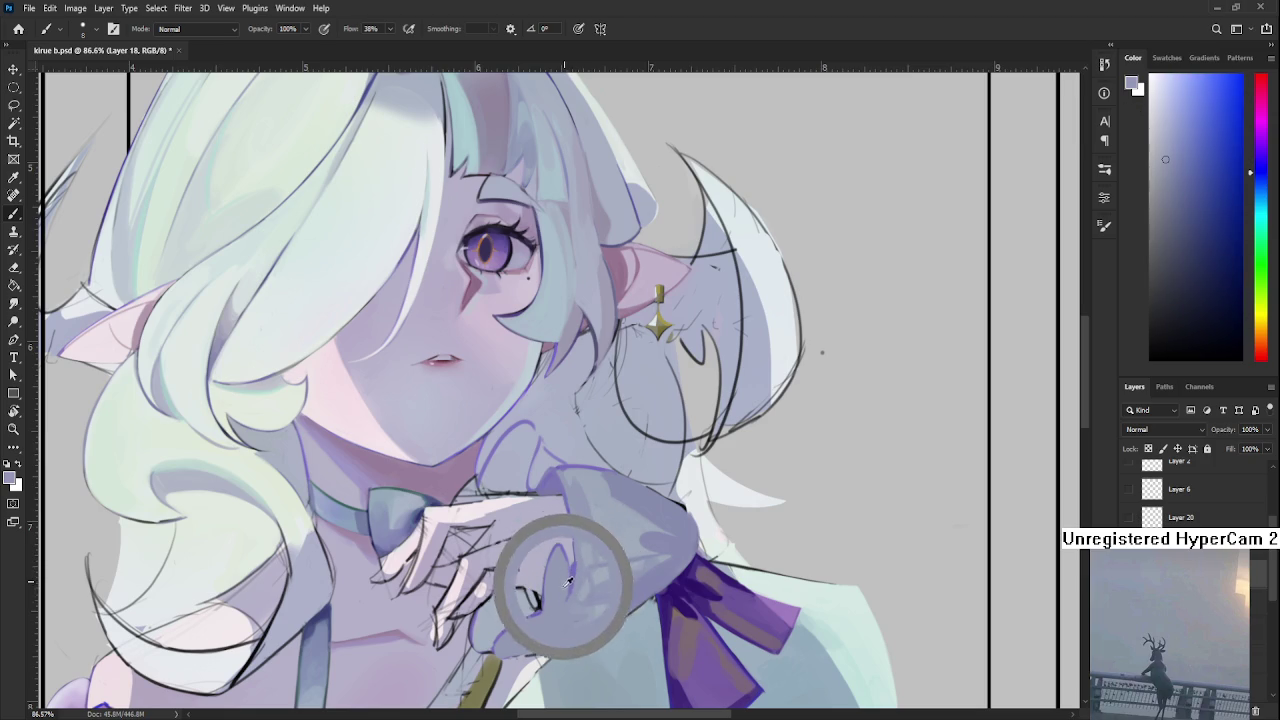
alt+click(570, 580)
alt+click(567, 573)
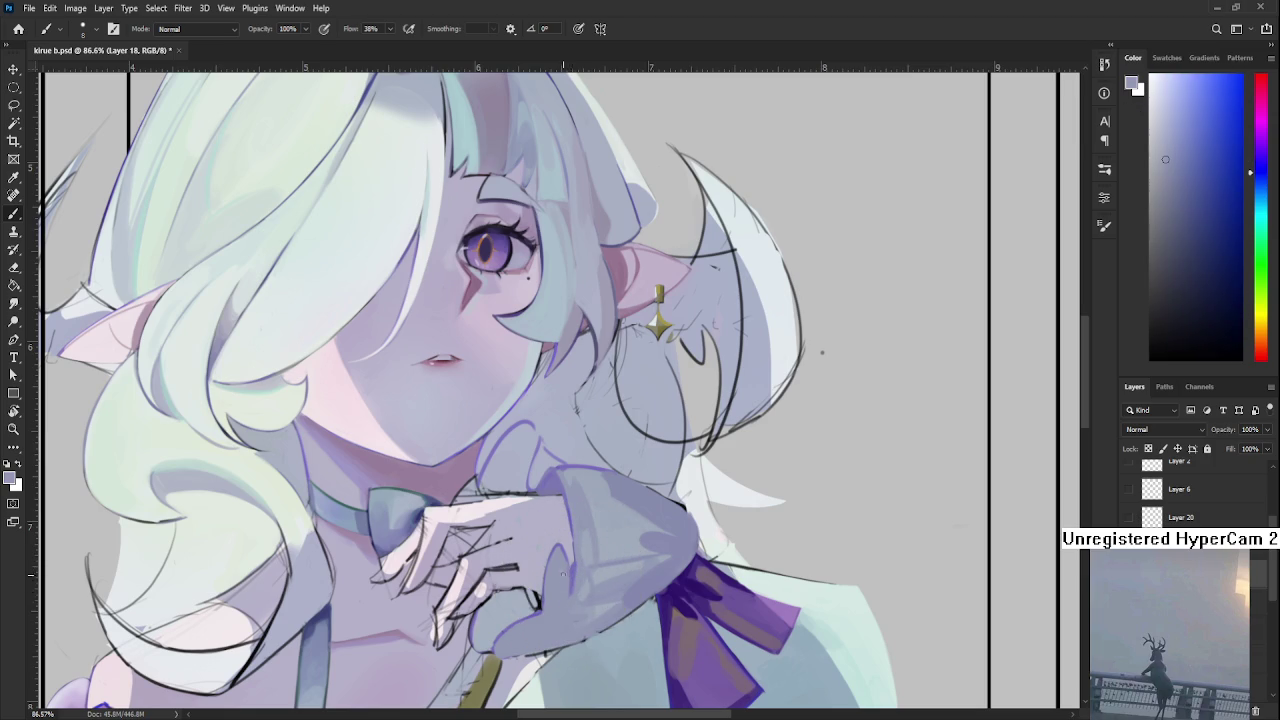
alt+click(577, 578)
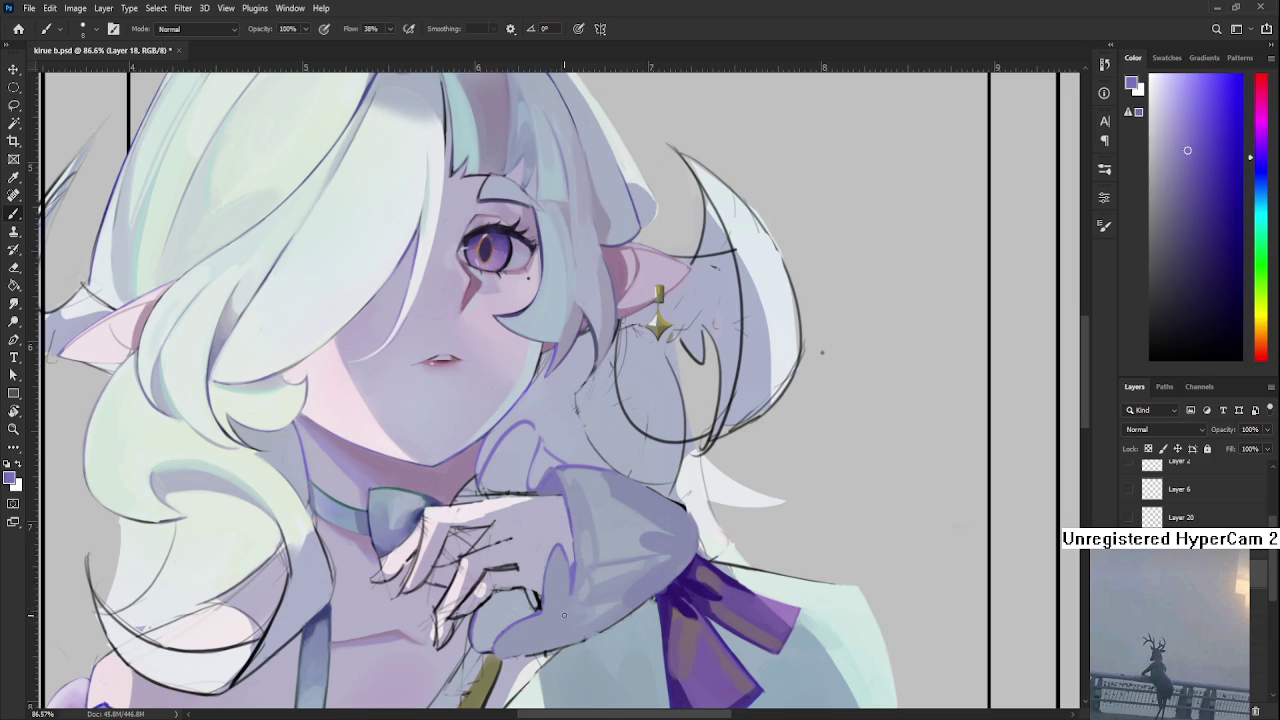
Rotate the canvas view to about 75° and return to the Brush tool.
key(r)
mouse_move(624, 589)
mouse_down()
mouse_move(555, 531)
mouse_move(520, 556)
mouse_up()
key(b)
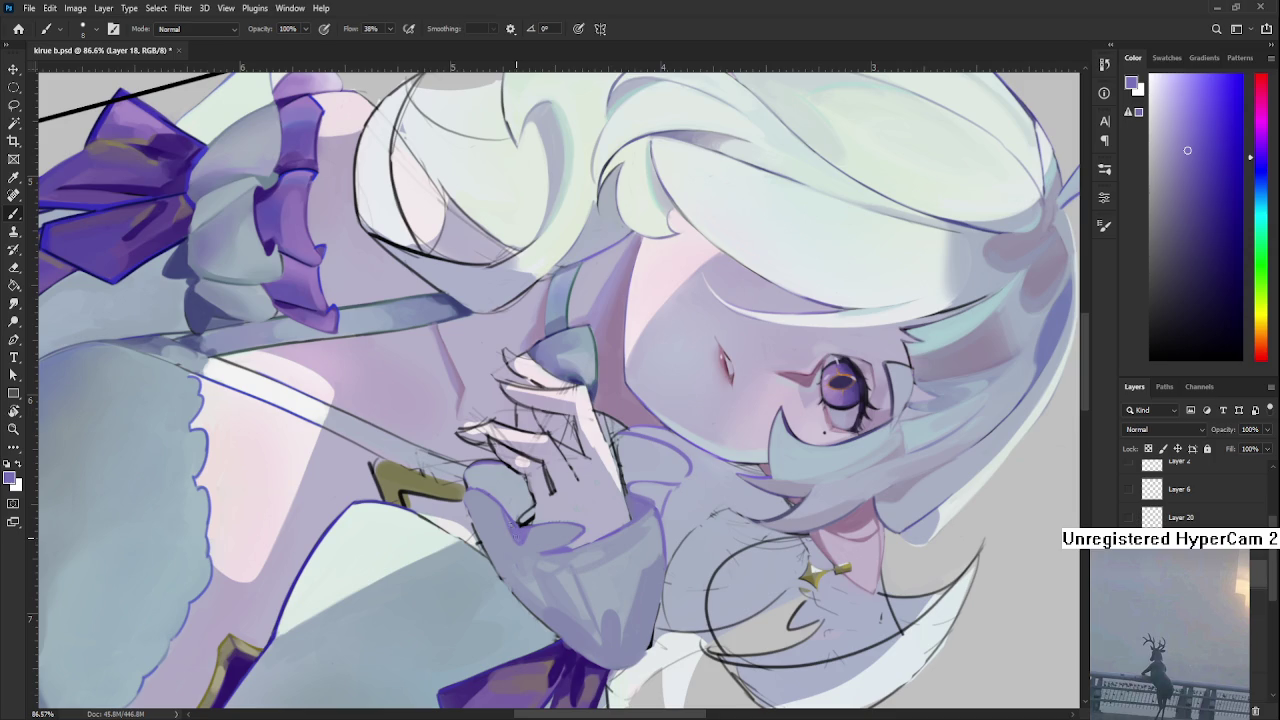
Sample a greyish blue and then a more purple tone near the cuff, zooming out to check.
alt+click(510, 530)
alt+click(533, 539)
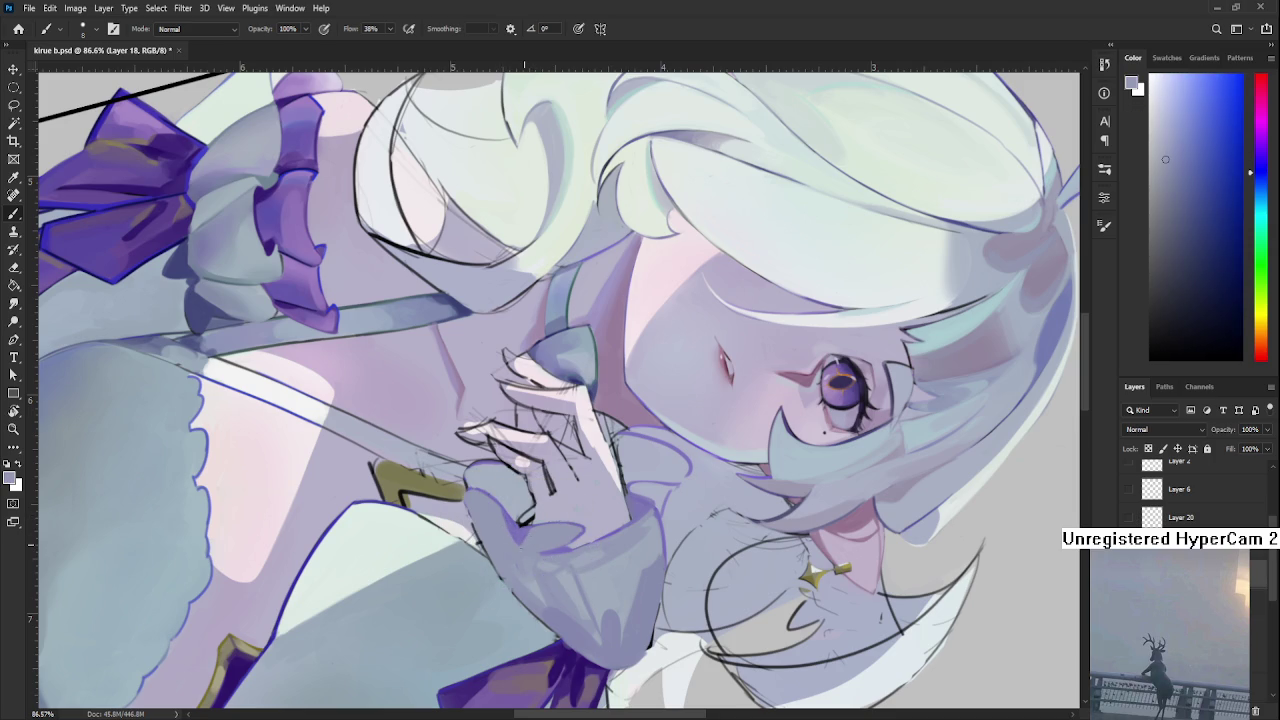
alt+click(519, 550)
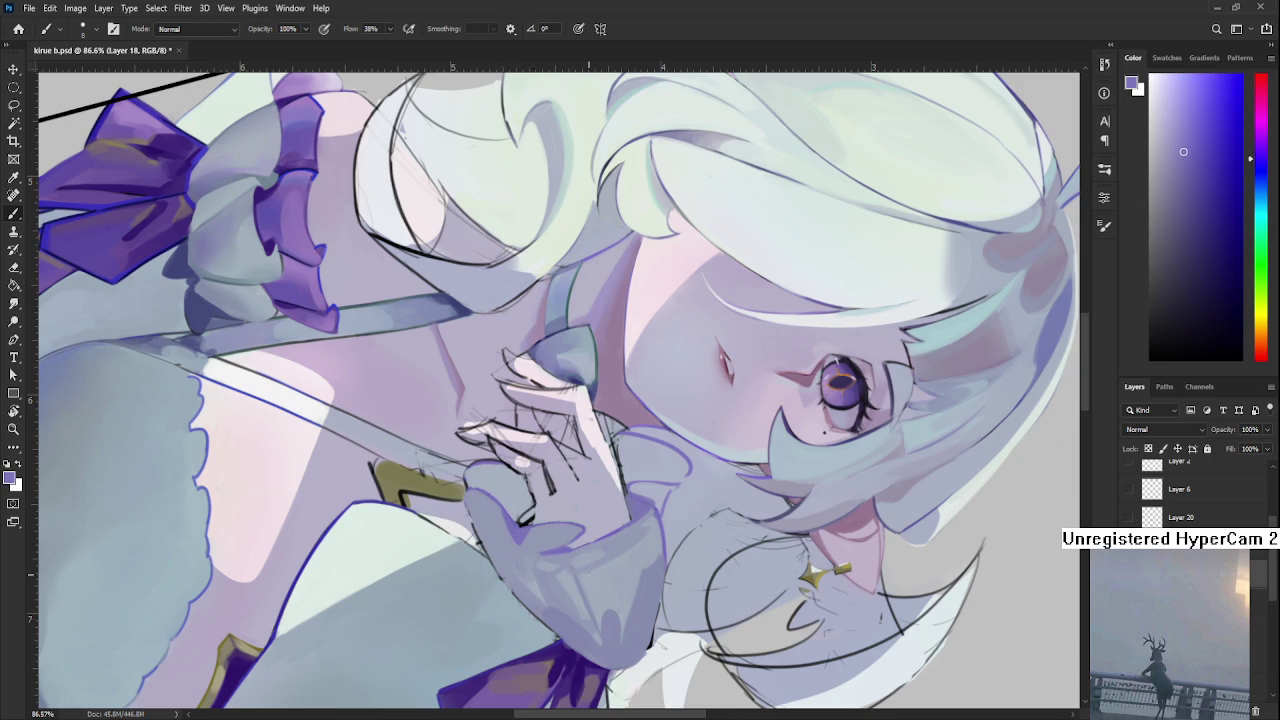
scroll(566, 577, down, 3)
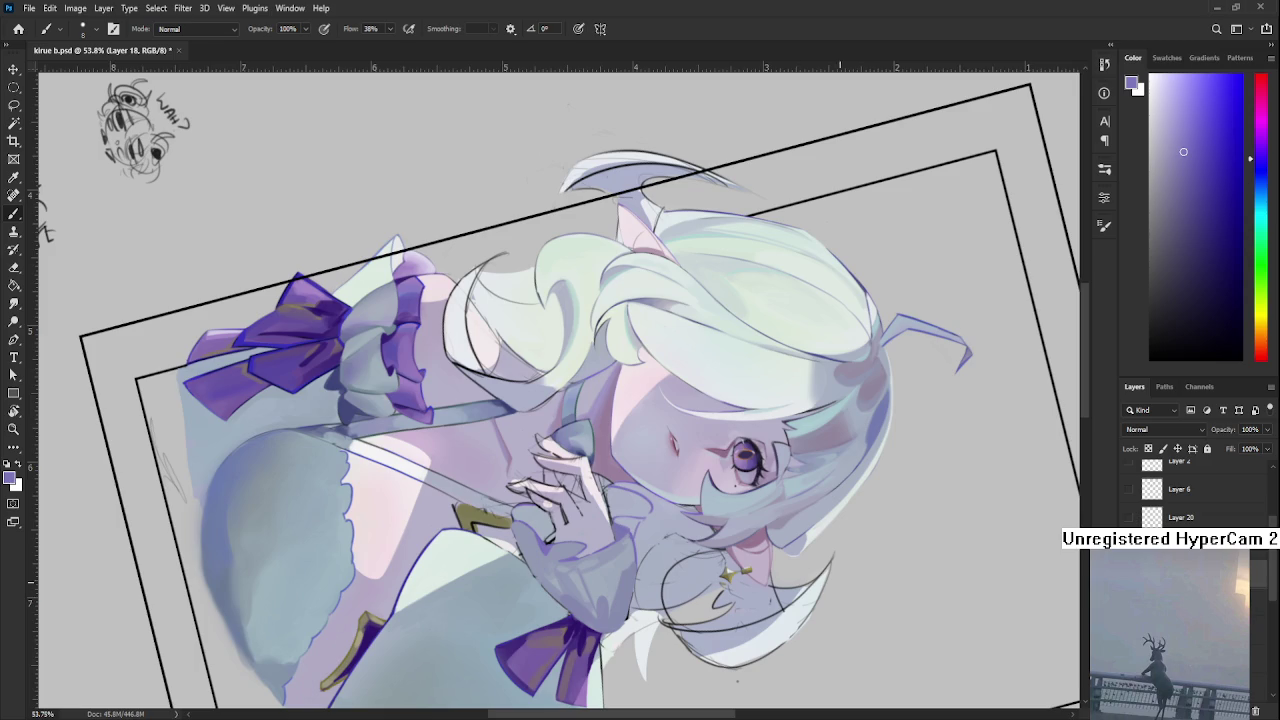
scroll(577, 545, down, 2)
scroll(577, 545, up, 2)
scroll(577, 545, up, 2)
Rotate the canvas view and sample tones across the cuff and hand to find a shade.
key(r)
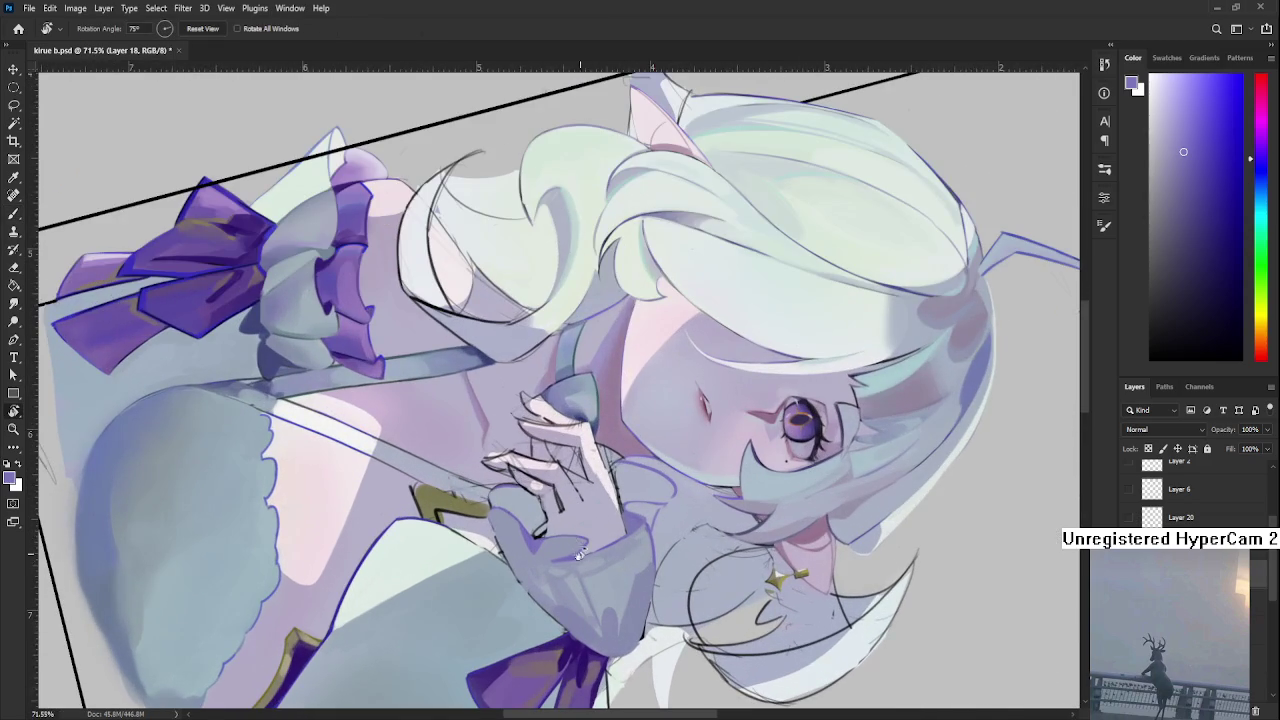
drag(577, 545, 490, 535)
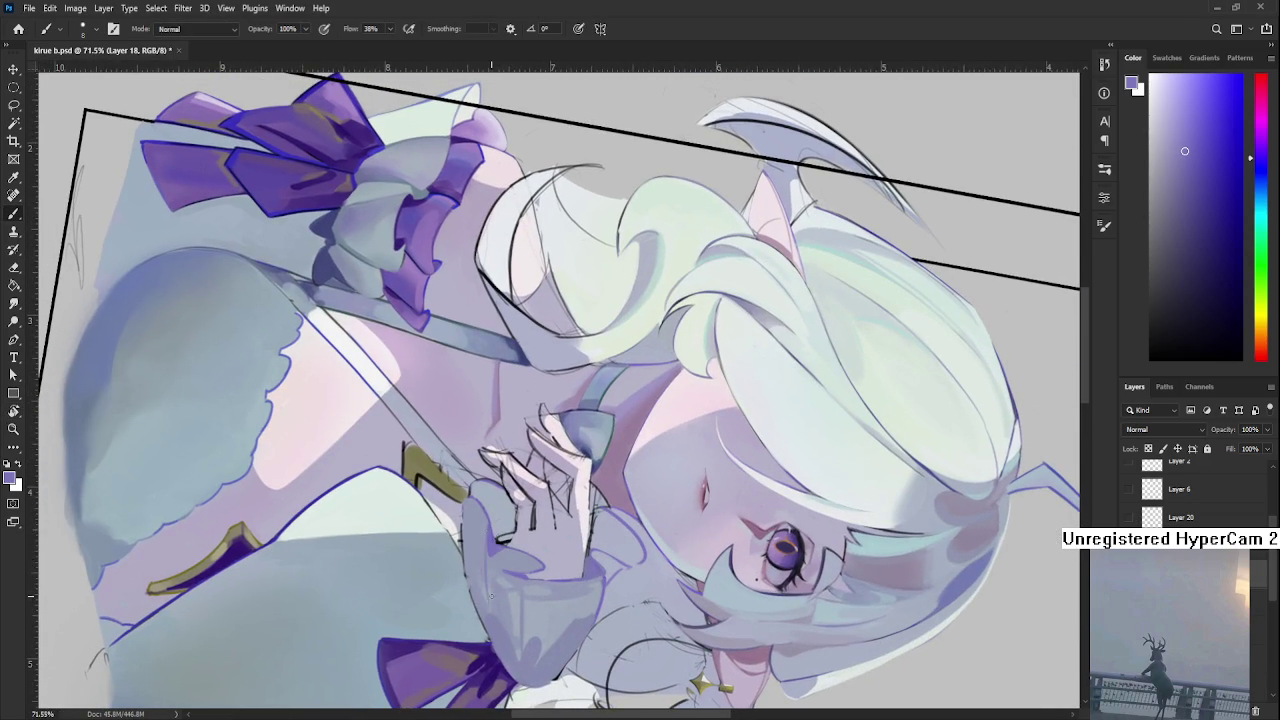
alt+click(494, 563)
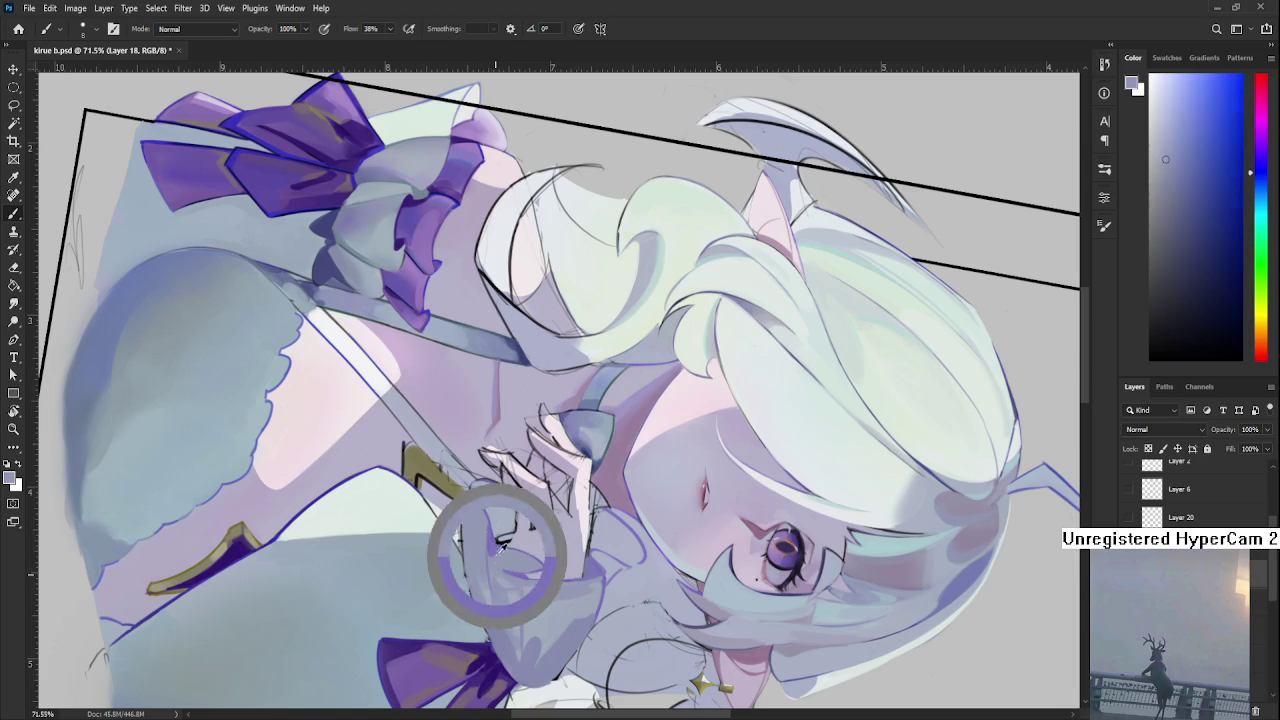
drag(494, 560, 489, 536)
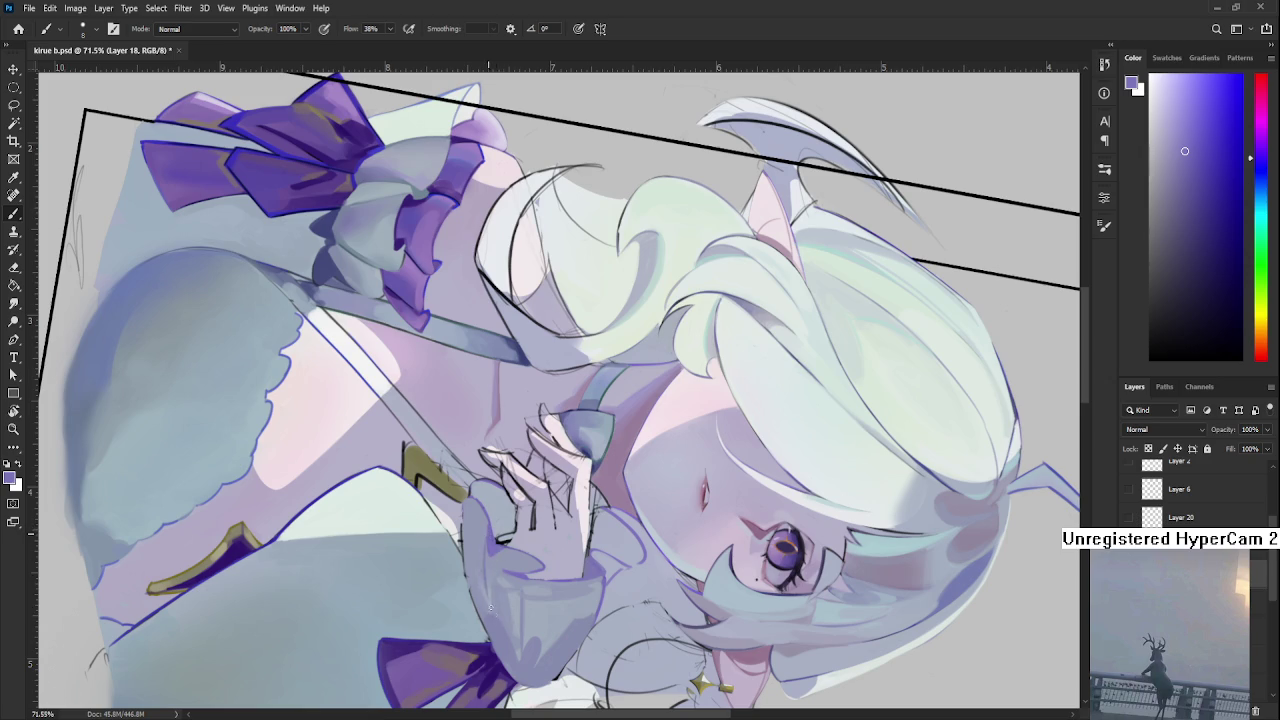
mouse_move(471, 543)
mouse_down()
mouse_move(495, 540)
mouse_move(486, 528)
mouse_up()
drag(495, 545, 500, 545)
alt+click(488, 534)
Rotate the view to 87° and sample the purple-grey and bluish grey from the hand and sleeve.
key(r)
drag(493, 577, 474, 516)
alt+click(472, 518)
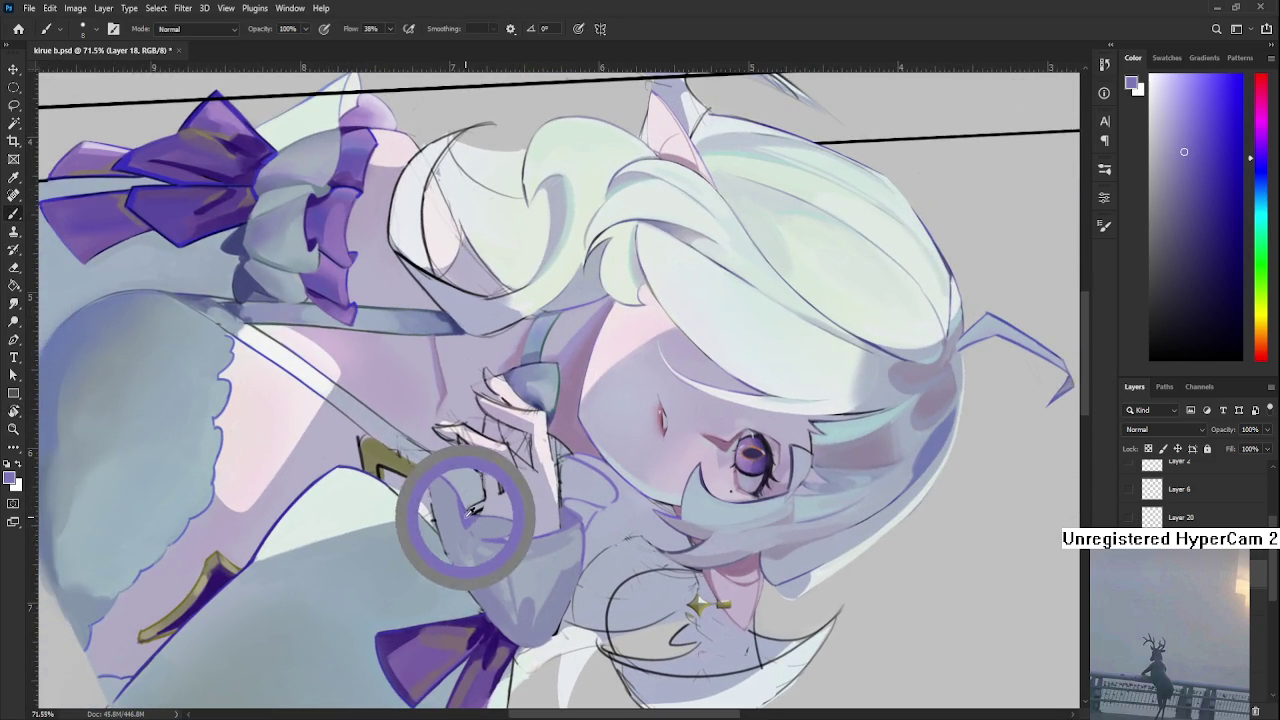
alt+click(470, 514)
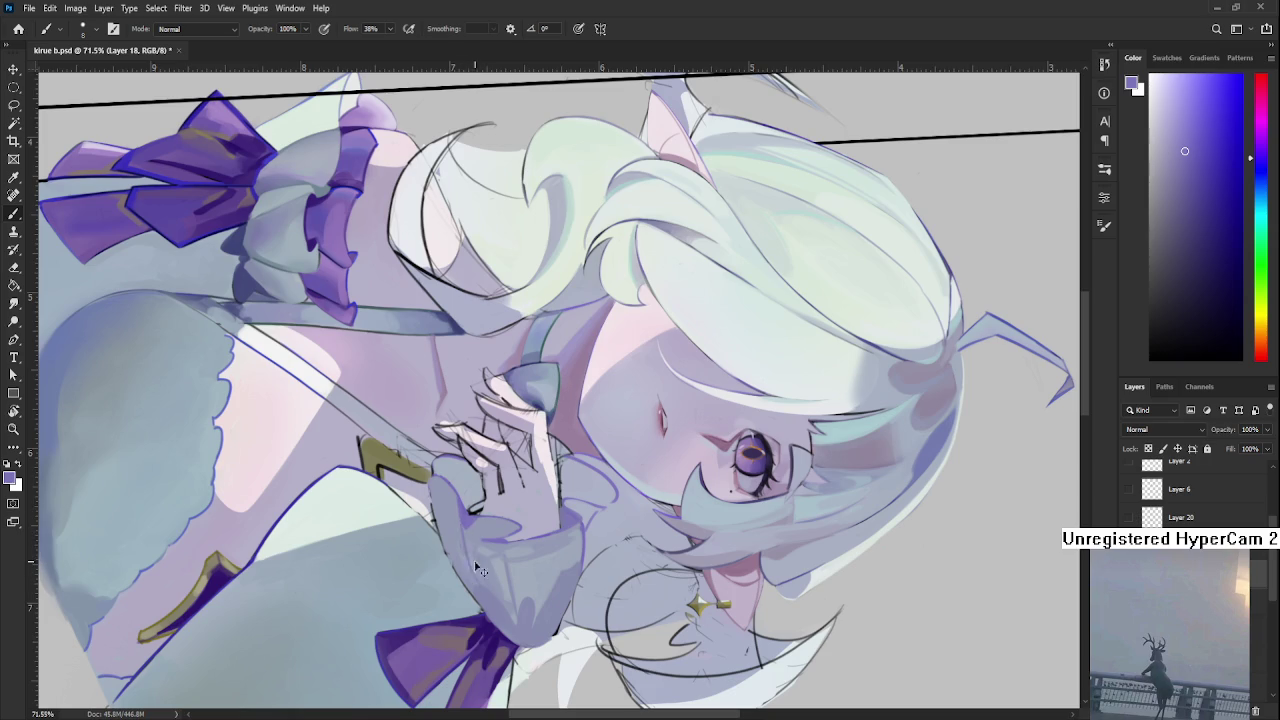
alt+click(473, 536)
alt+click(481, 576)
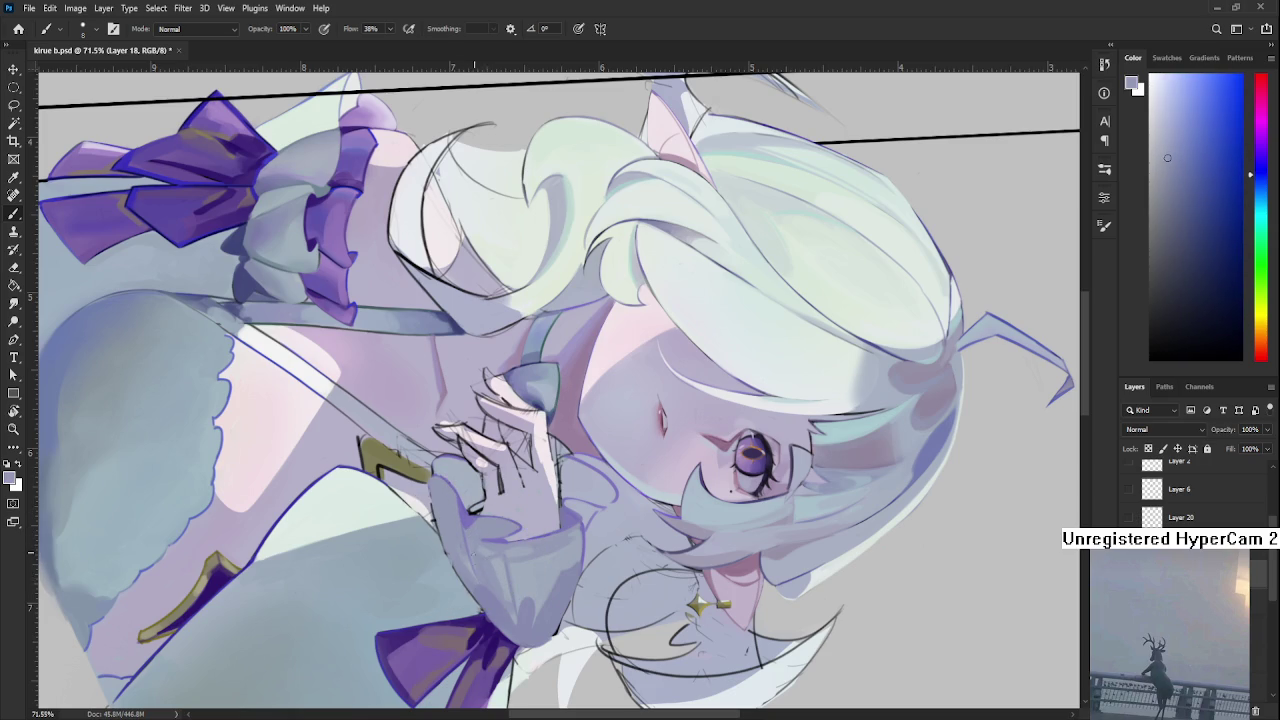
alt+click(472, 540)
Rotate the canvas to a shallower angle and sample a lighter grey-blue near the hand.
key(r)
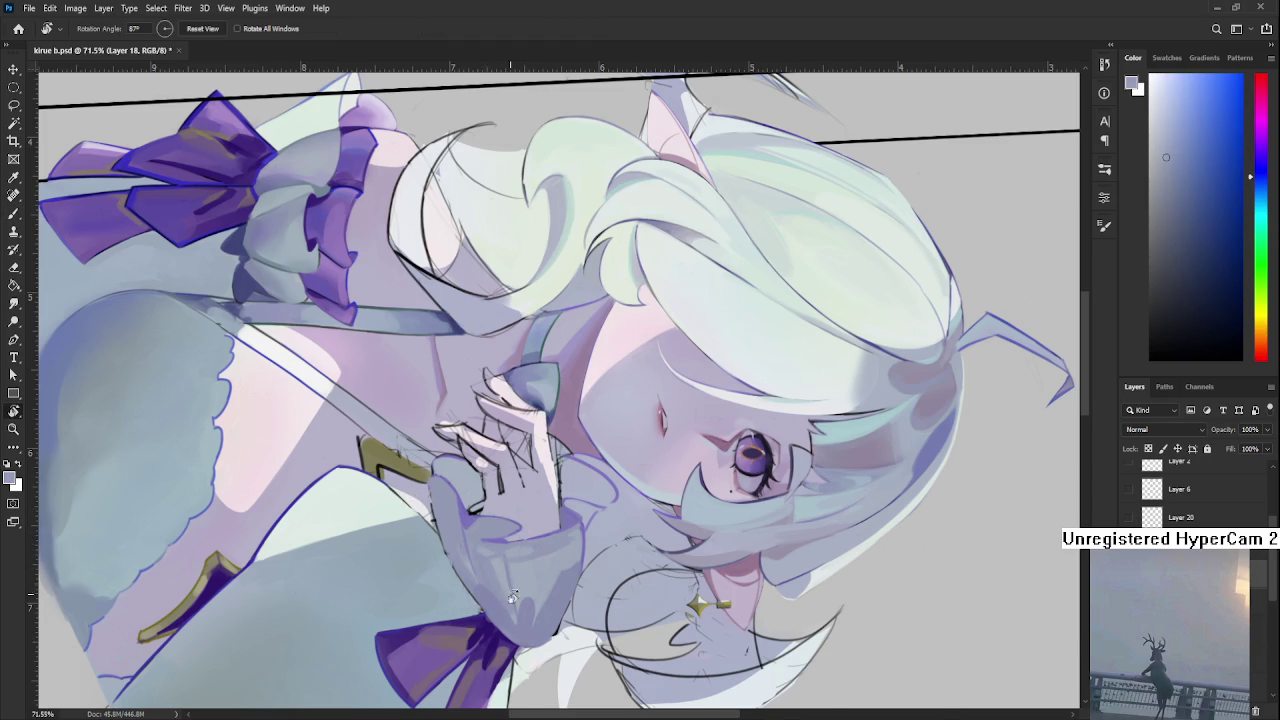
drag(470, 528, 669, 498)
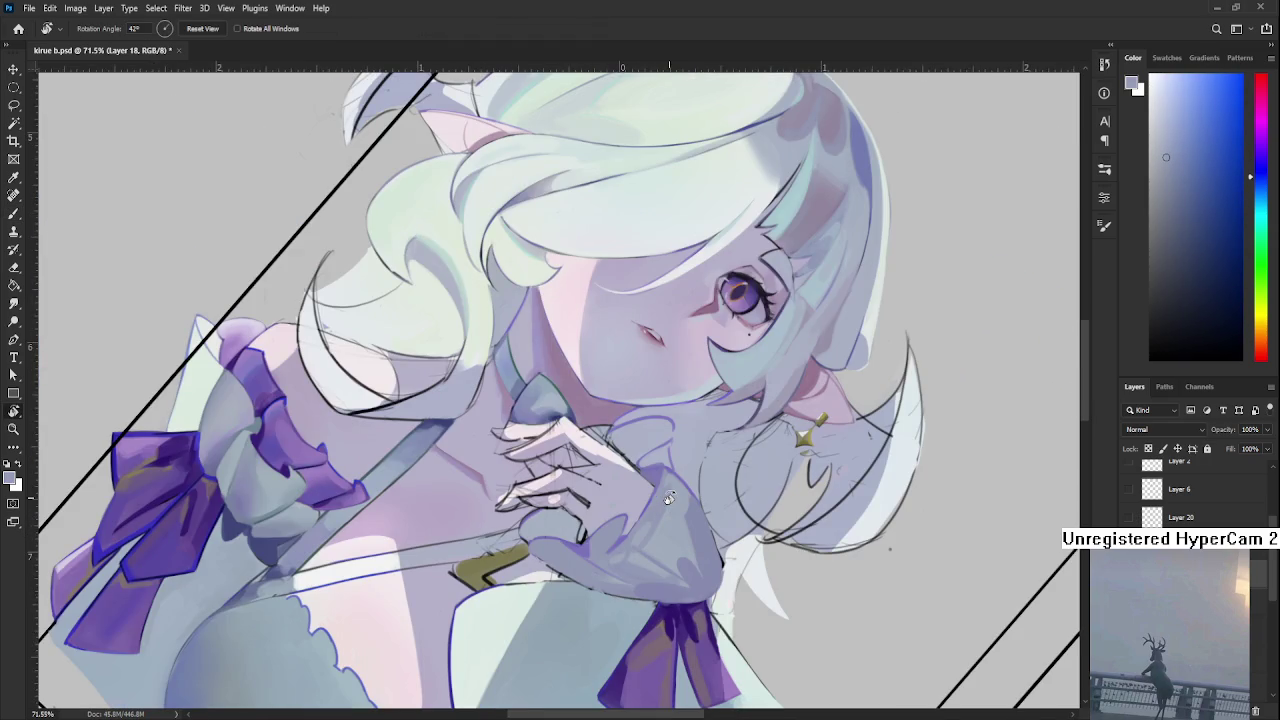
mouse_move(569, 466)
mouse_down()
mouse_move(577, 507)
mouse_move(620, 485)
mouse_up()
key(b)
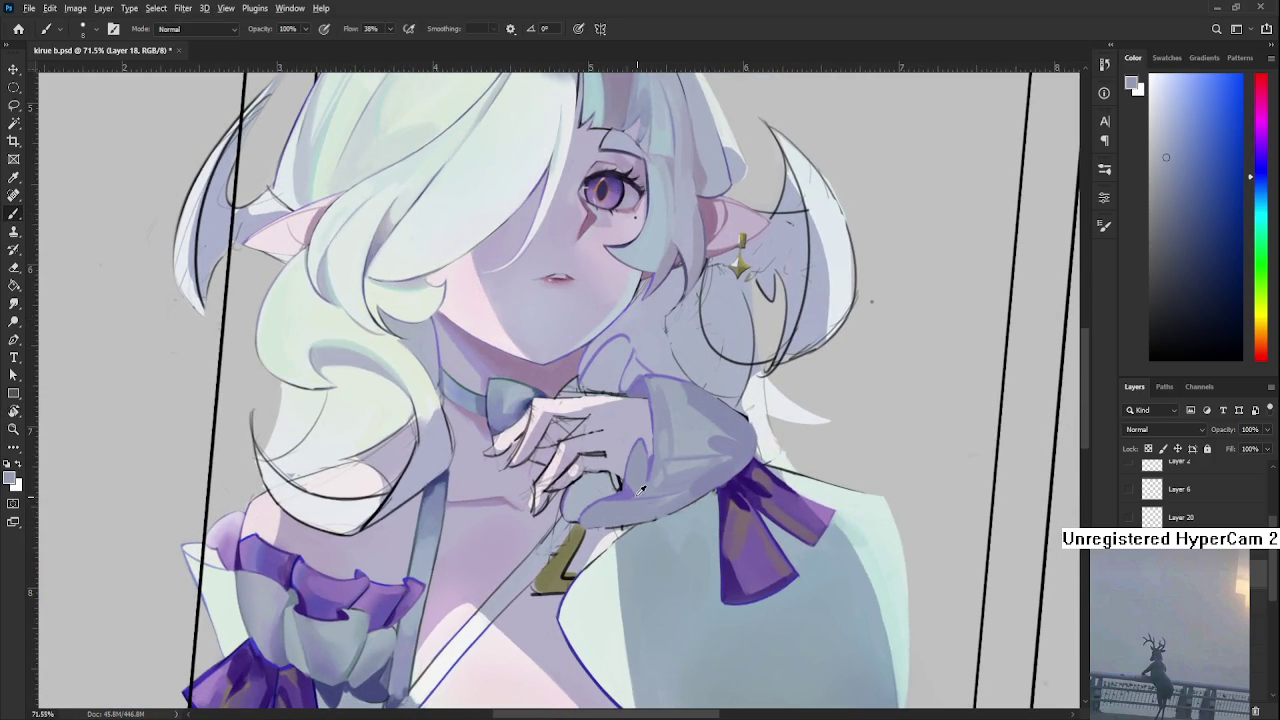
alt+click(620, 485)
alt+click(622, 486)
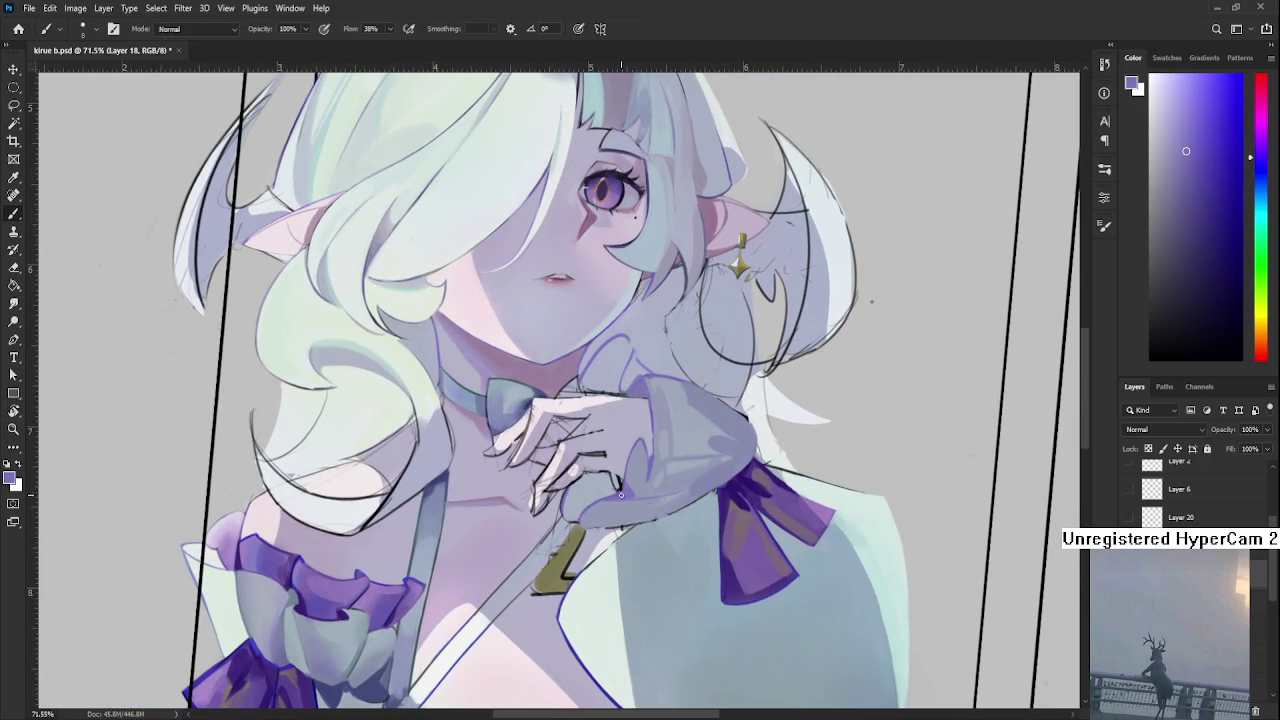
alt+click(632, 486)
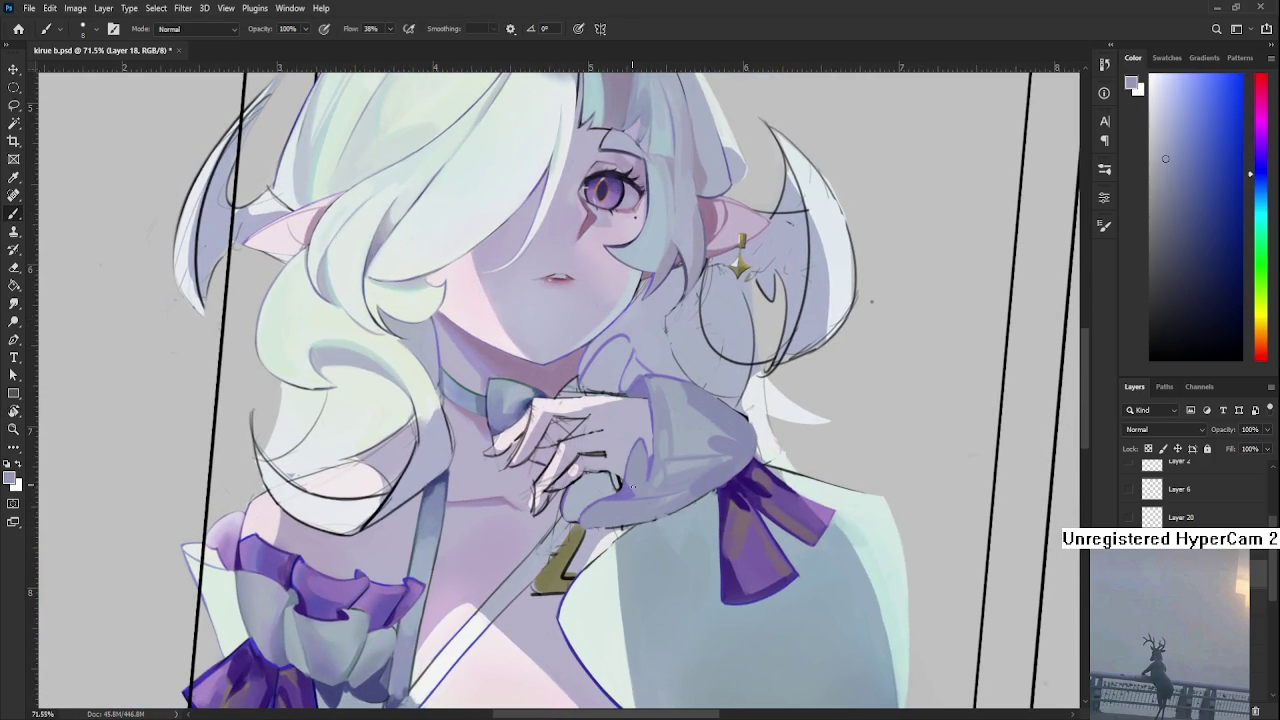
Bring the face and hand into view and sample light blue-grey, then a more saturated purple from the sleeve.
scroll(635, 492, down, 3)
scroll(655, 479, up, 5)
drag(655, 478, 635, 576)
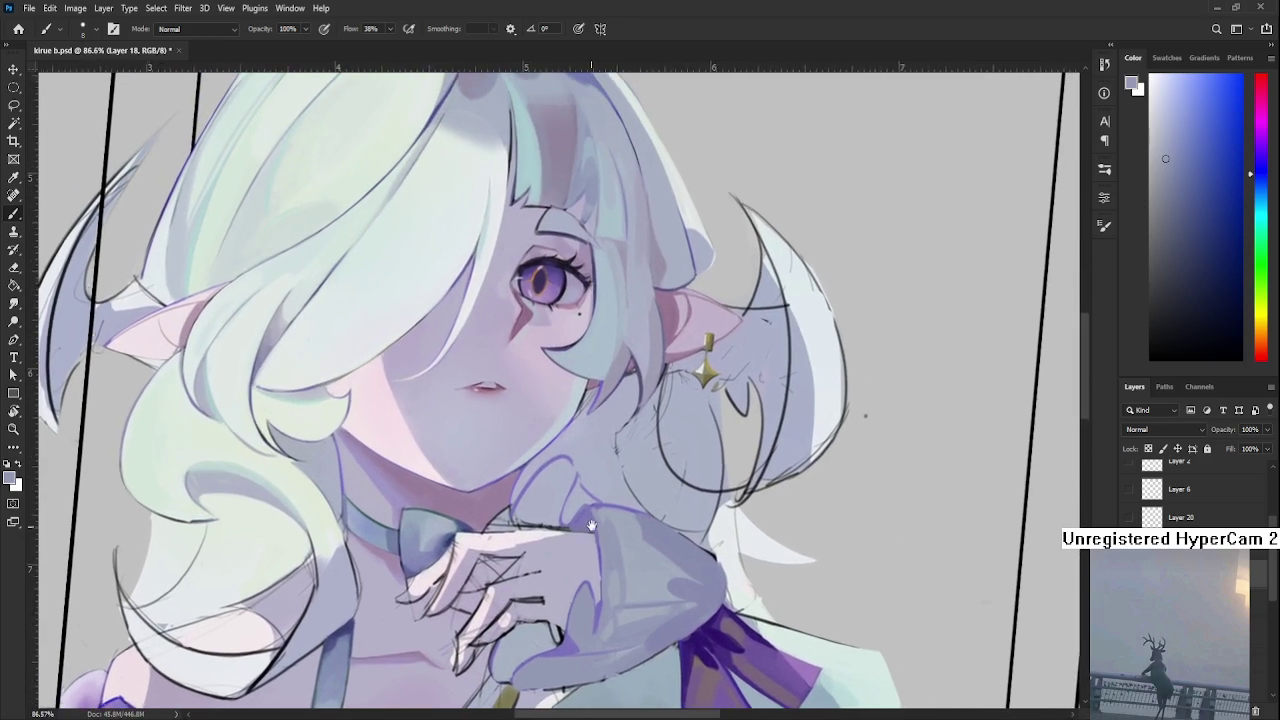
alt+click(603, 508)
alt+click(602, 506)
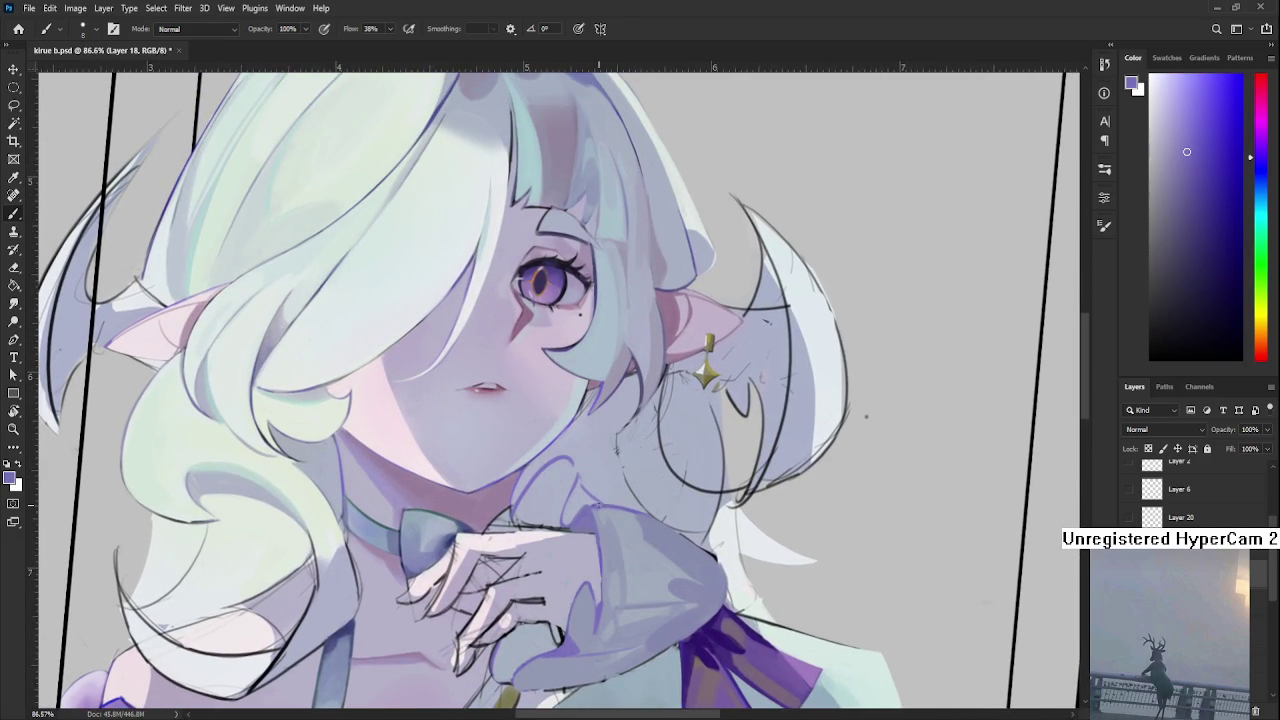
alt+click(608, 508)
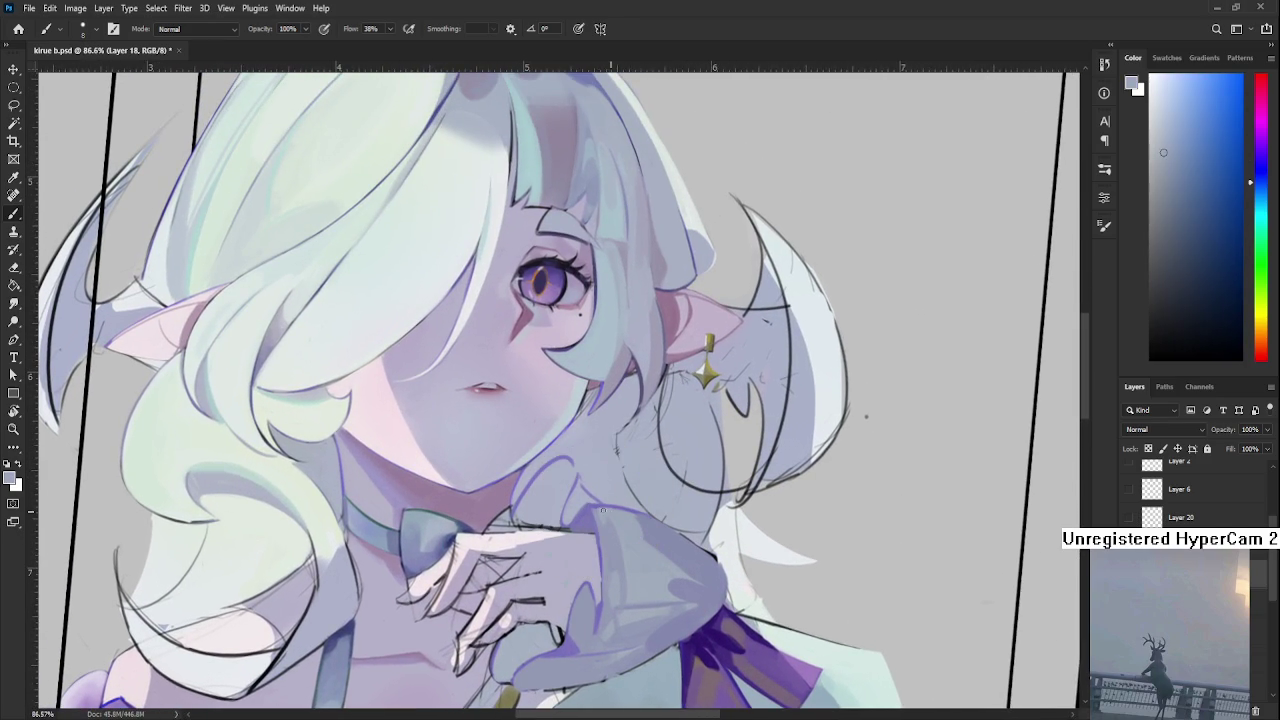
alt+click(607, 518)
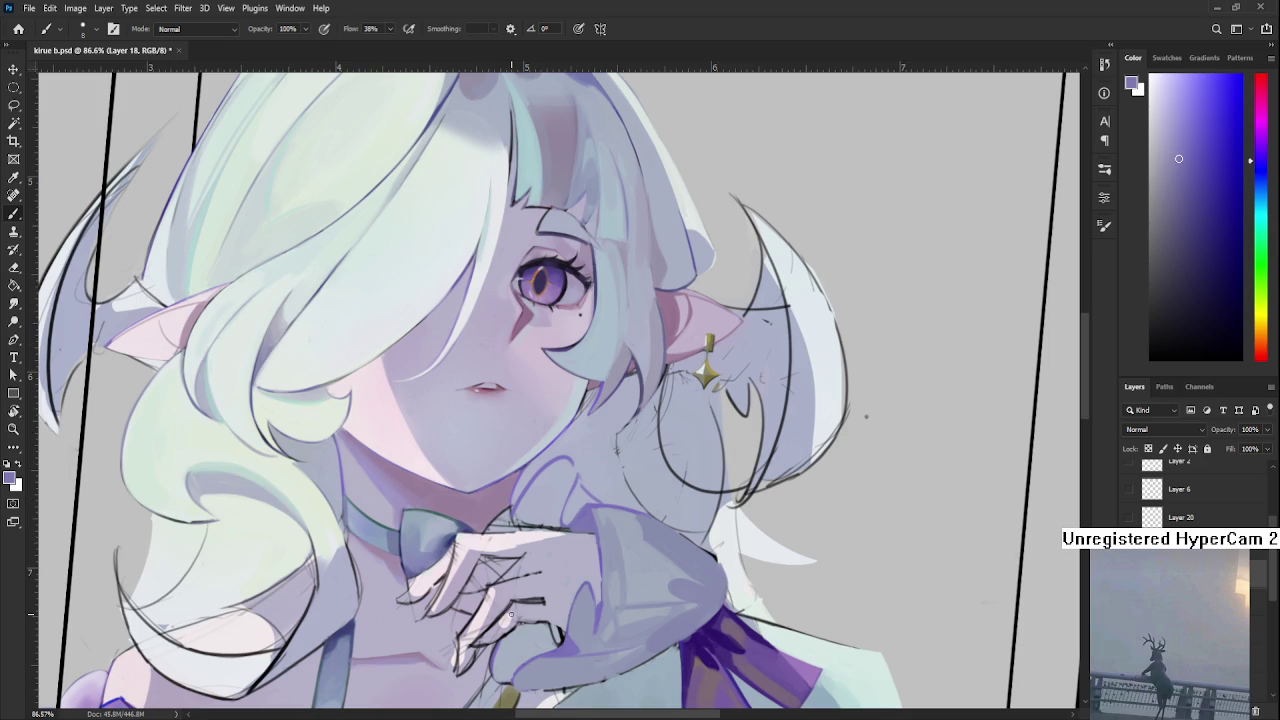
Zoom in, sample light grey and lavender sleeve tones, and brush them over the sleeve.
scroll(512, 612, up, 2)
scroll(520, 600, down, 3)
scroll(540, 570, up, 2)
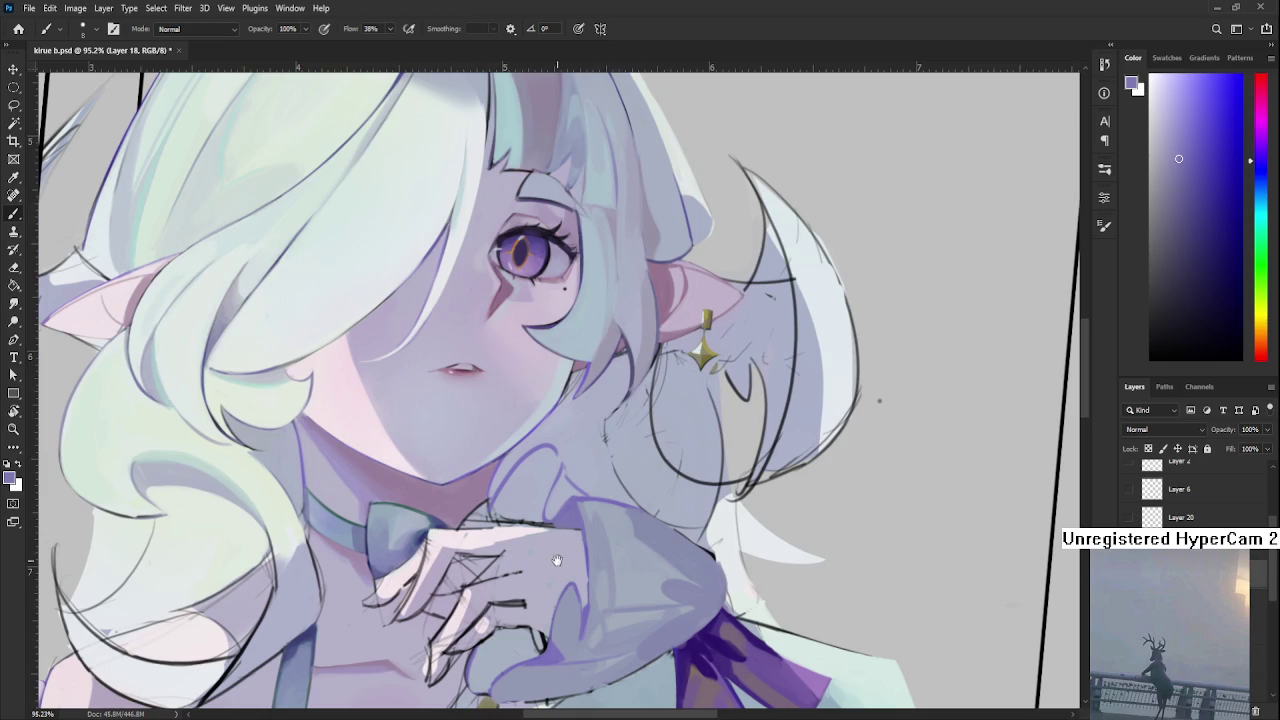
scroll(554, 558, down, 2)
scroll(580, 570, up, 2)
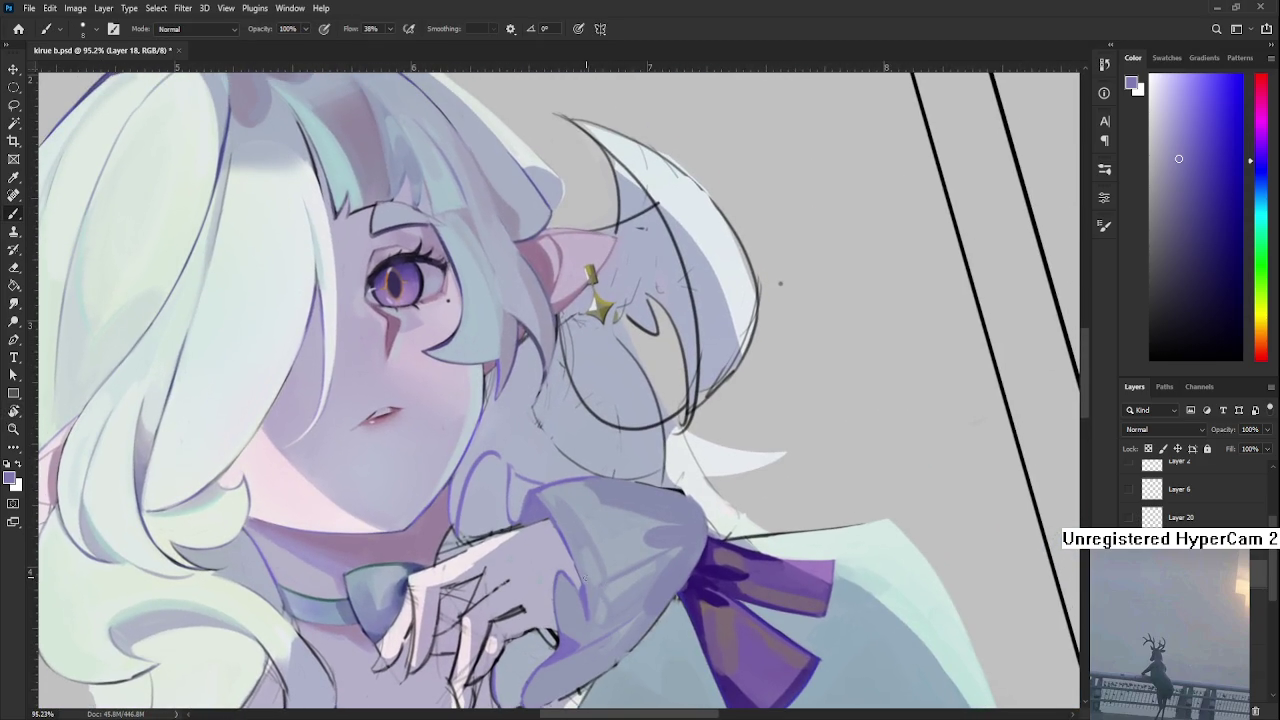
alt+click(575, 562)
alt+click(580, 585)
drag(583, 585, 575, 578)
alt+click(574, 564)
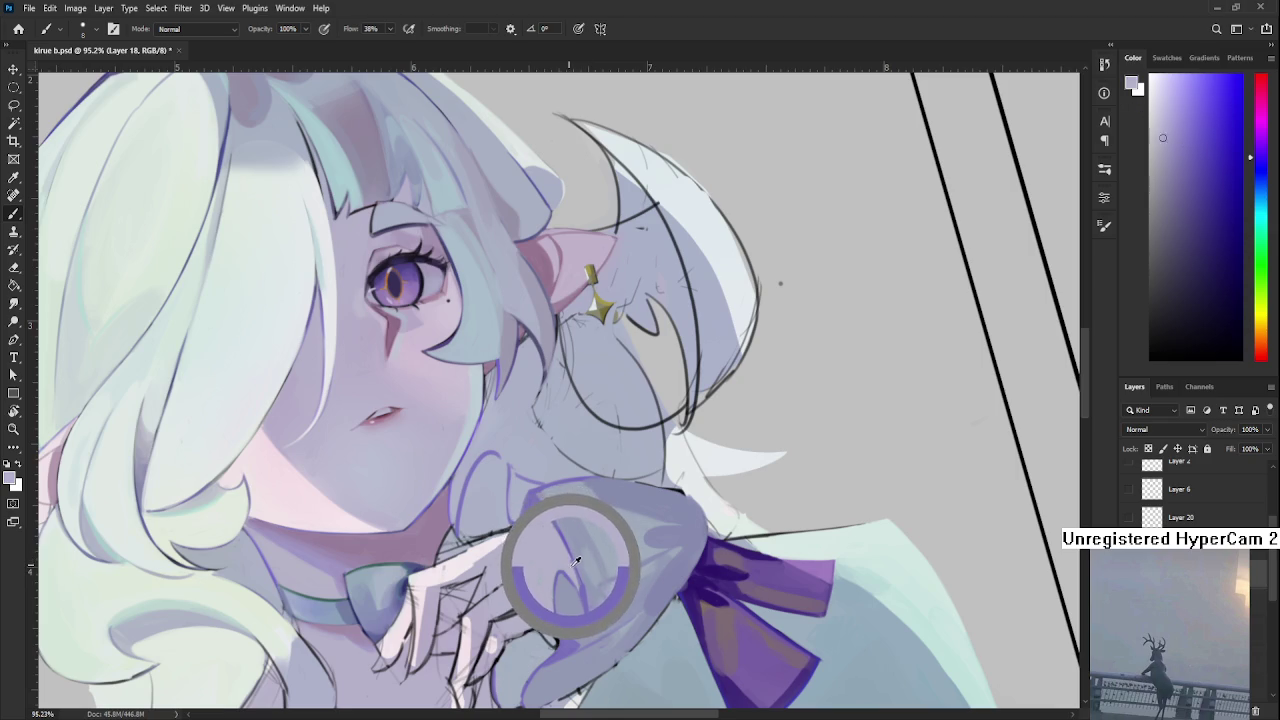
drag(575, 558, 560, 530)
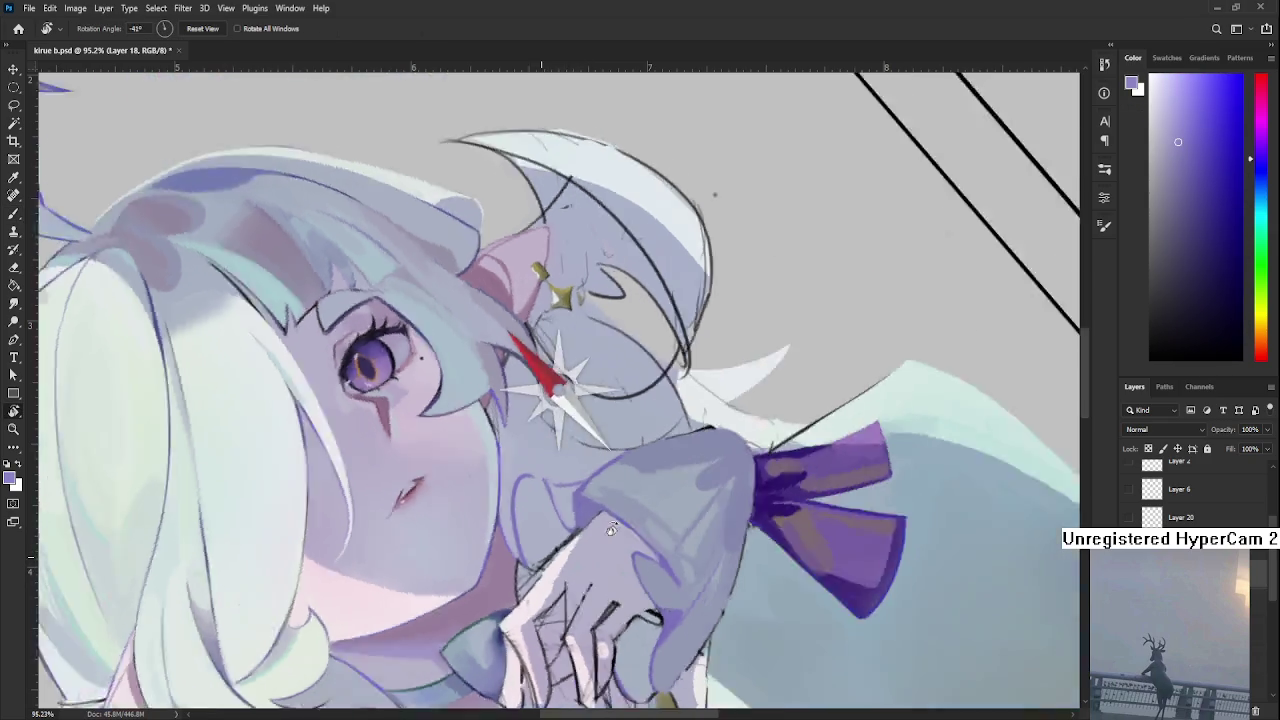
Tilt the view counter-clockwise and sample a darker greyish purple, then the sleeve's light lavender.
drag(482, 506, 557, 530)
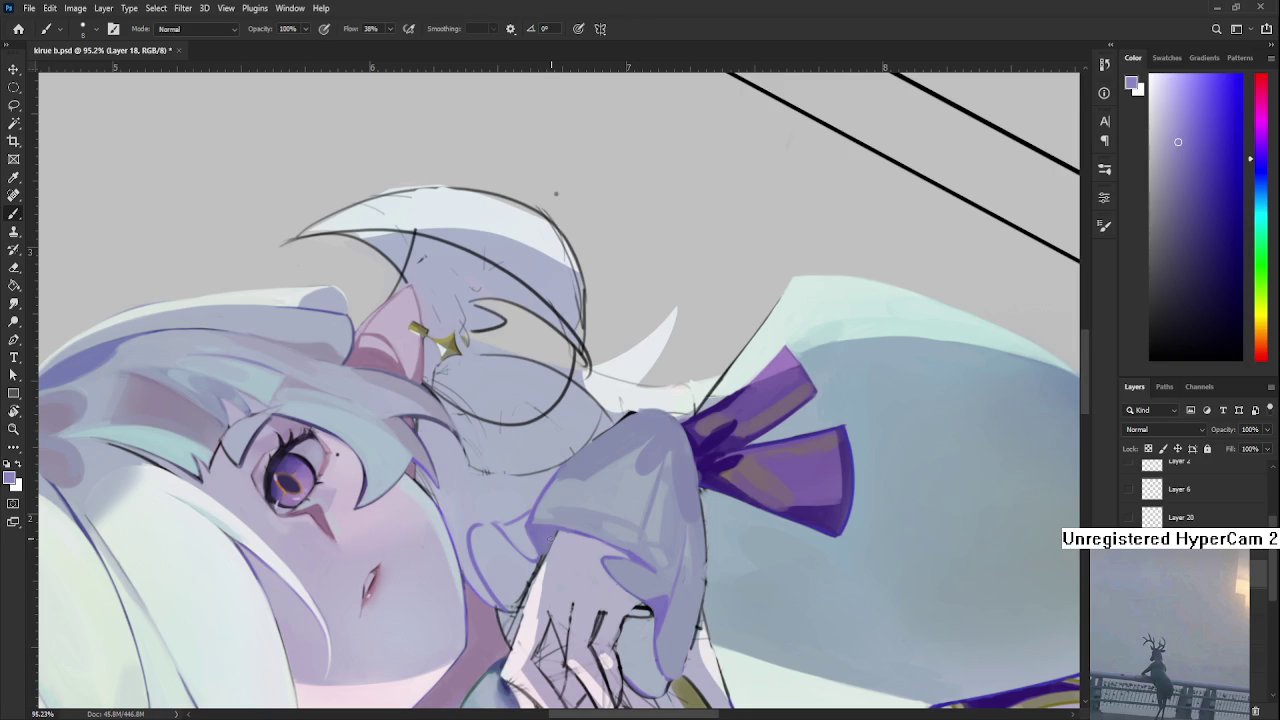
alt+click(557, 530)
alt+click(557, 530)
alt+click(550, 527)
alt+click(545, 562)
scroll(564, 553, down, 5)
Turn the canvas nearly upside down, zoom in on the hand, and lay a faint light stroke on it.
key(r)
mouse_move(564, 553)
mouse_down()
mouse_move(464, 545)
mouse_move(547, 432)
mouse_up()
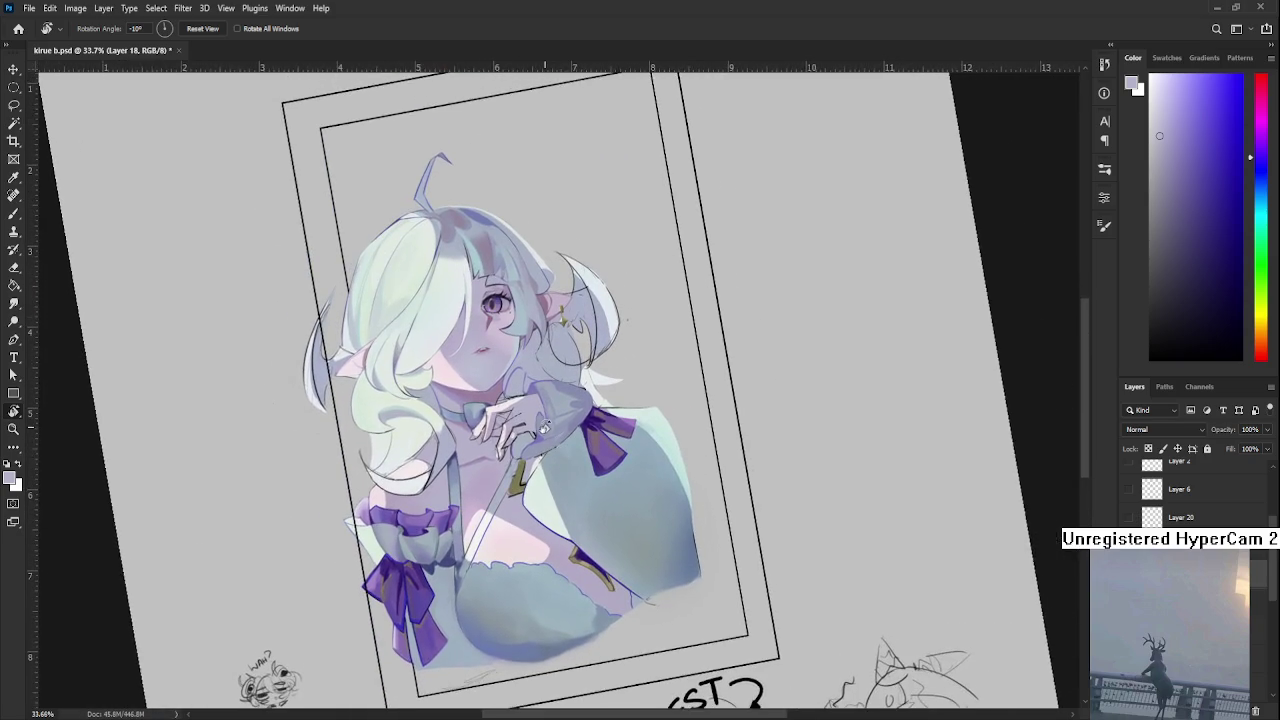
scroll(546, 430, up, 2)
scroll(543, 428, up, 2)
scroll(540, 426, up, 2)
scroll(573, 549, up, 2)
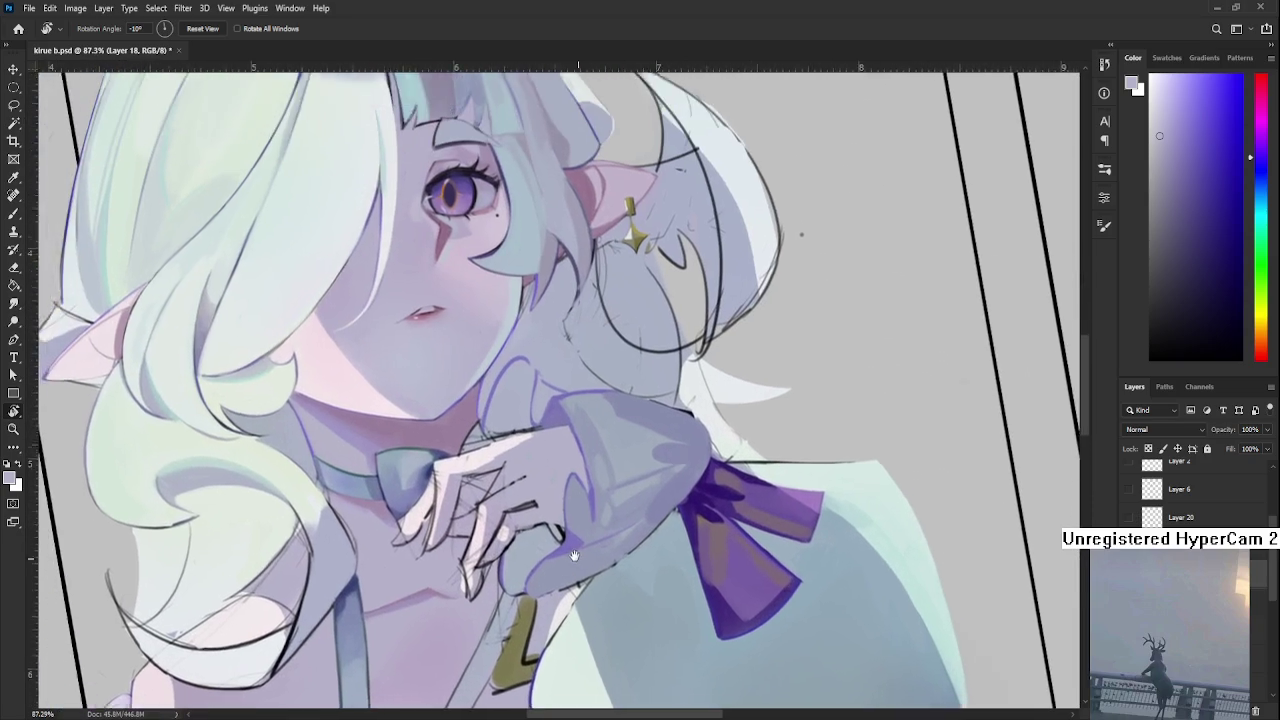
drag(573, 549, 500, 577)
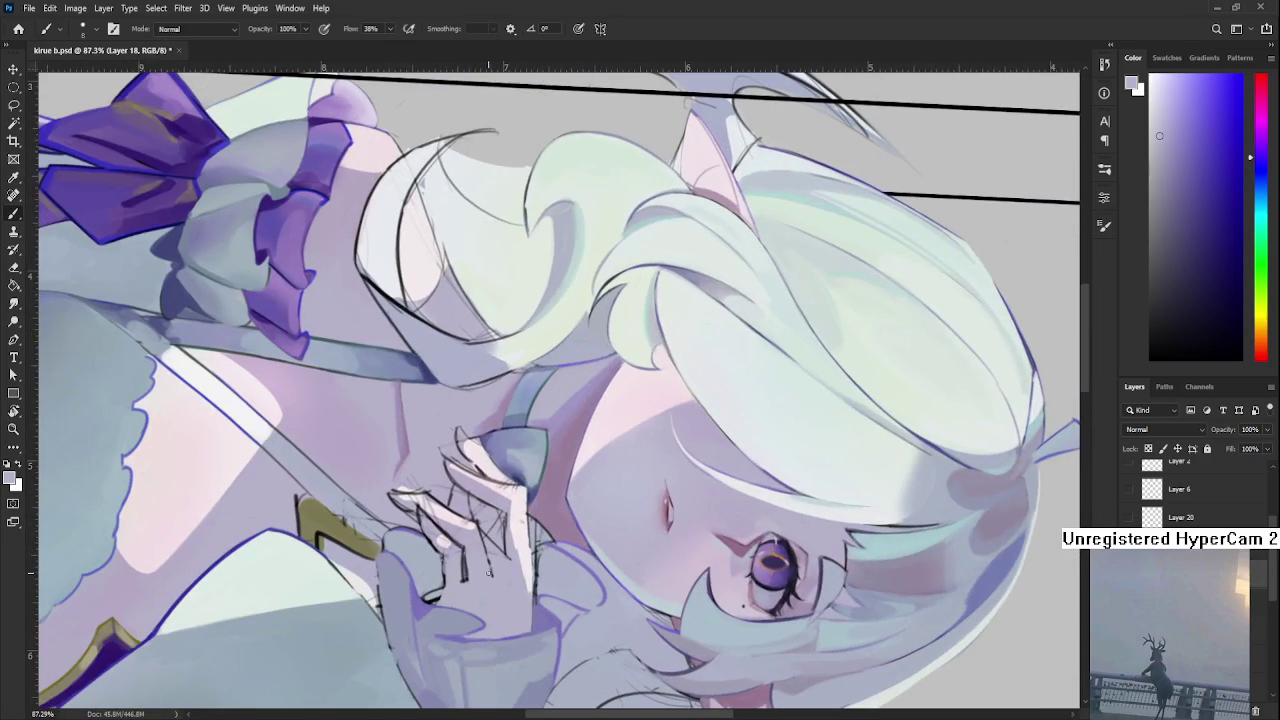
drag(444, 568, 444, 590)
Sample a near-white pink and paint soft highlights on the fingers.
scroll(490, 550, down, 2)
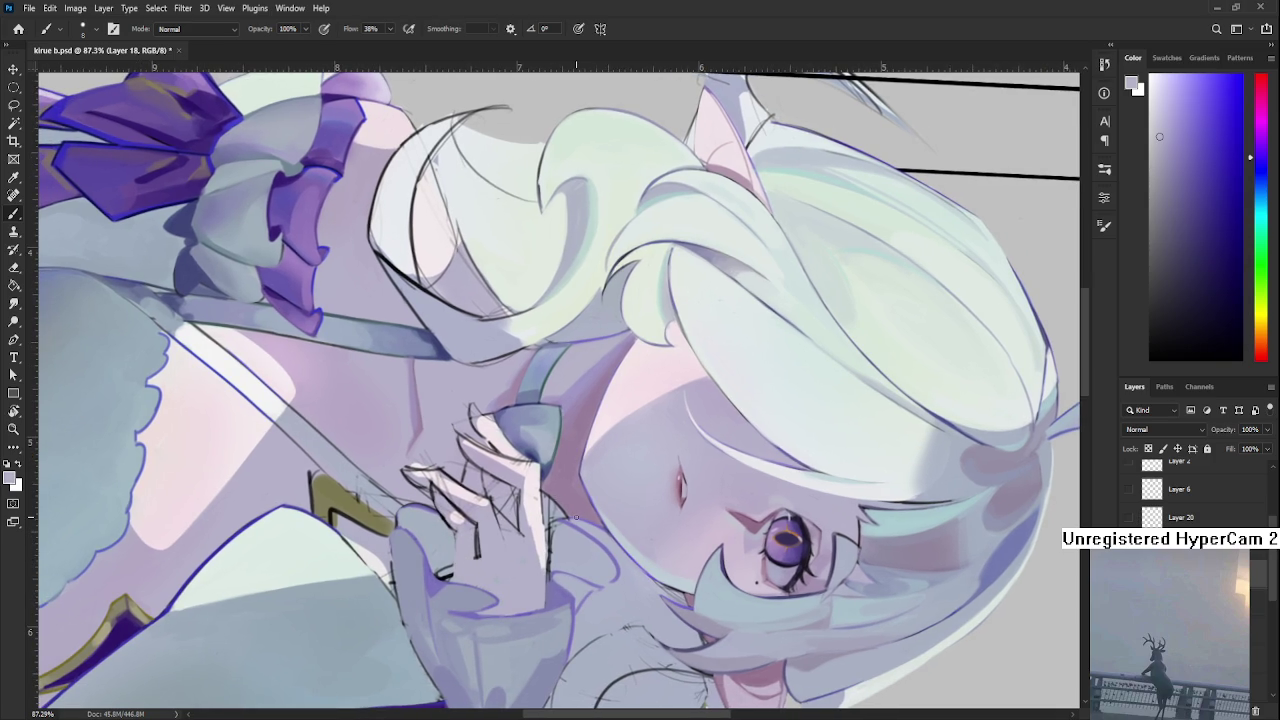
scroll(420, 456, up, 1)
scroll(516, 516, up, 1)
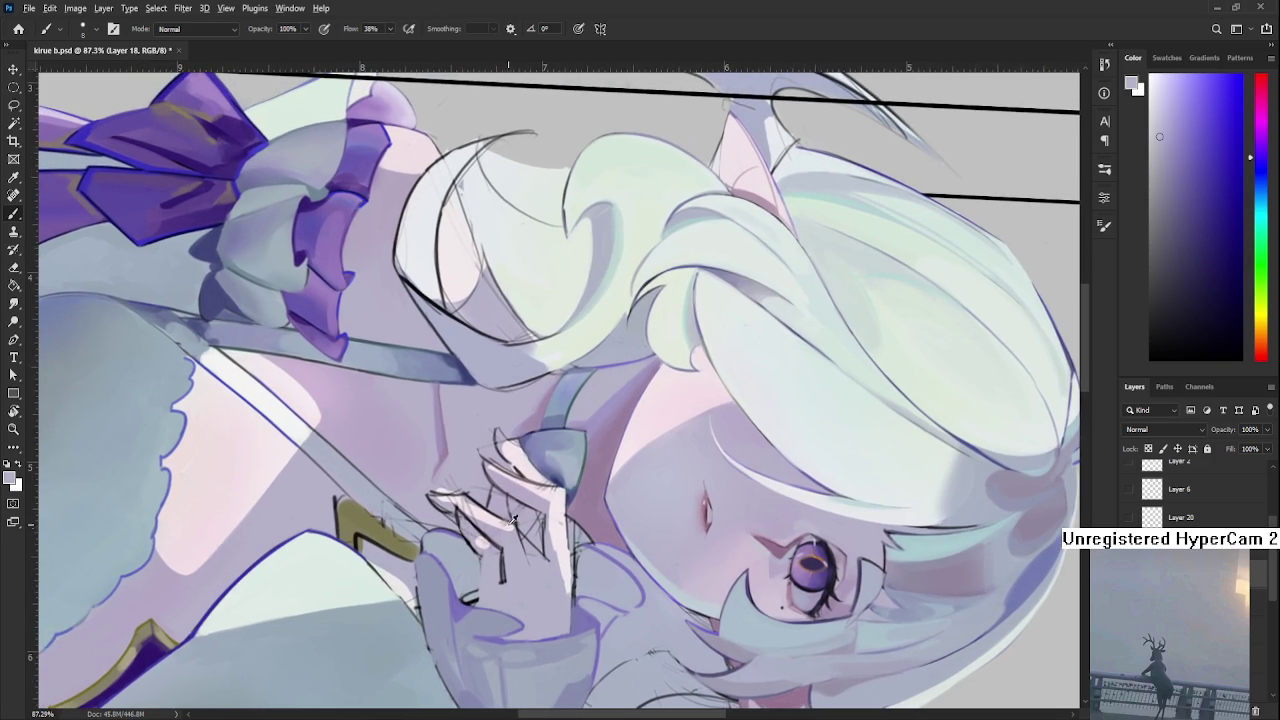
alt+click(497, 523)
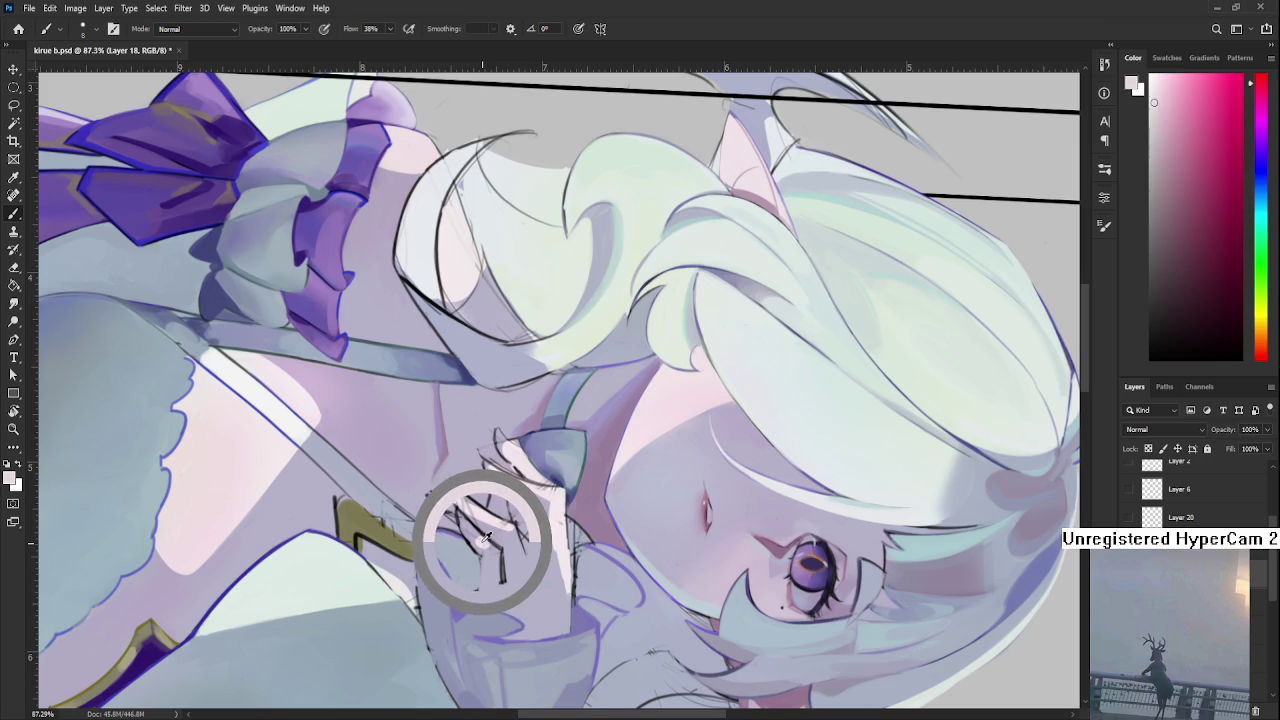
drag(483, 540, 478, 537)
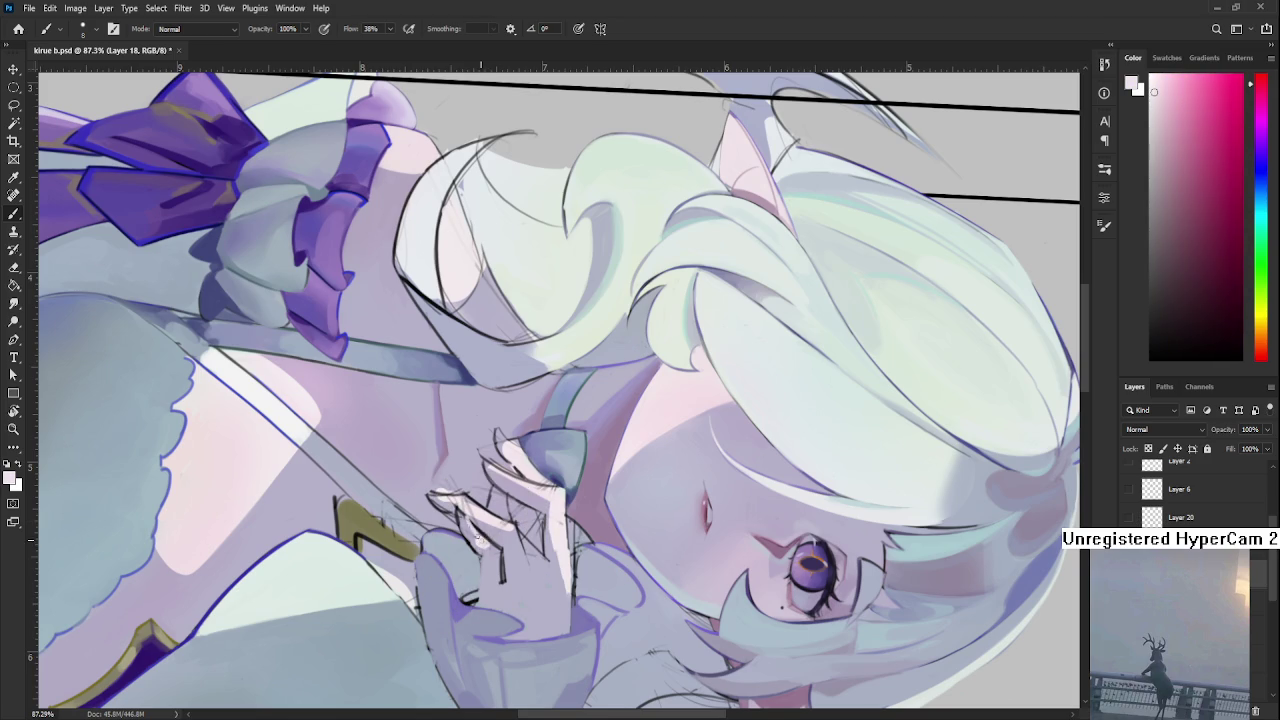
Alternate between light lavender and near-white pink samples around the hand, fine-tuning the tone.
alt+click(484, 541)
alt+click(490, 540)
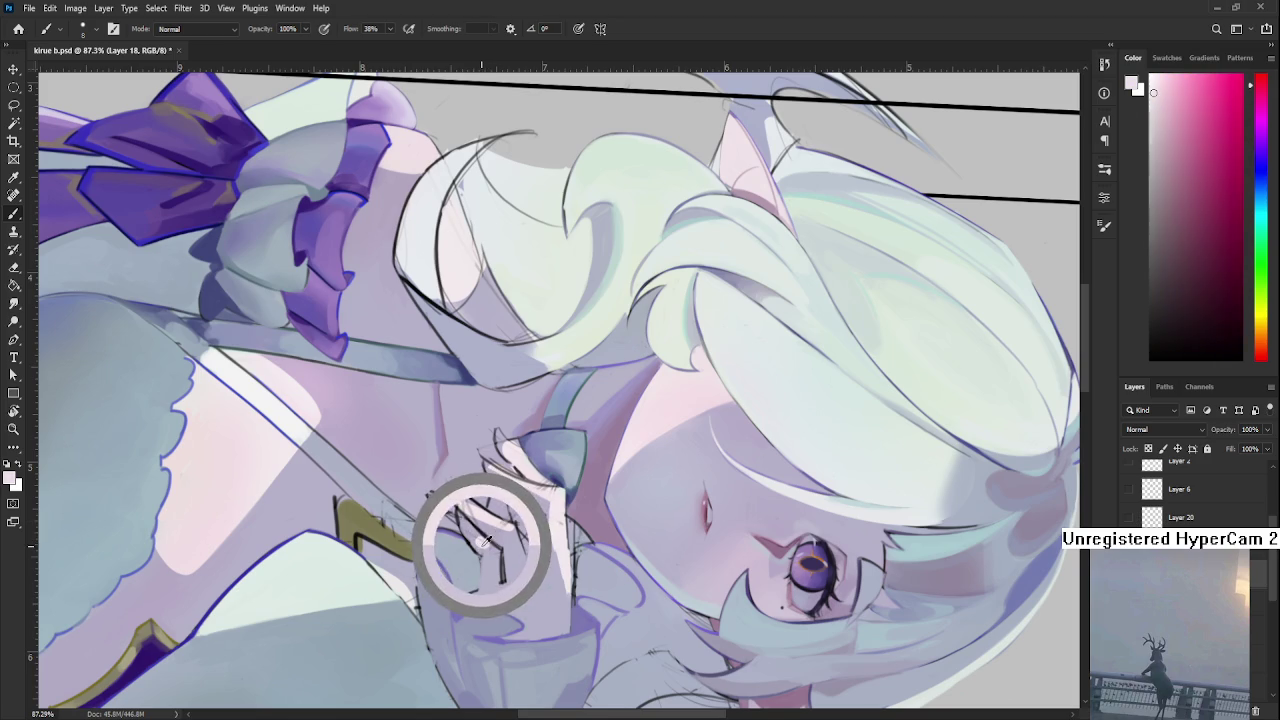
alt+click(487, 540)
alt+click(487, 541)
alt+click(494, 548)
alt+click(494, 548)
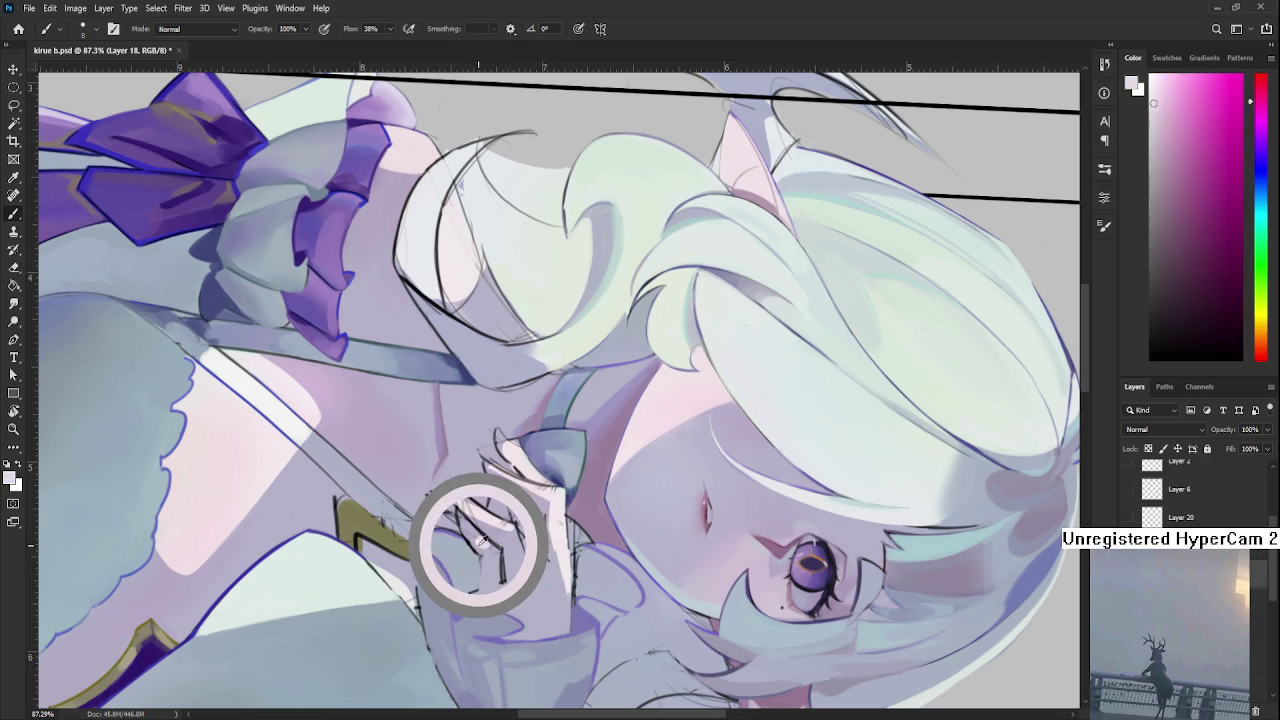
alt+click(495, 546)
alt+click(491, 543)
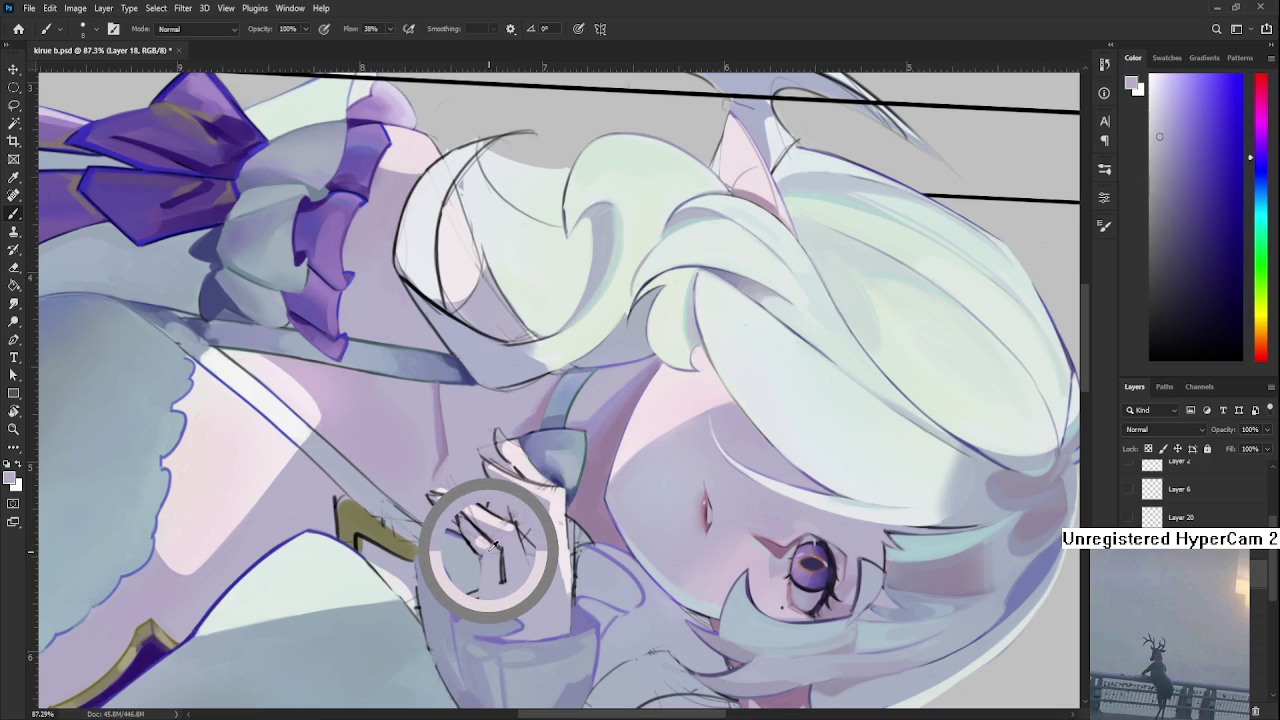
alt+click(491, 549)
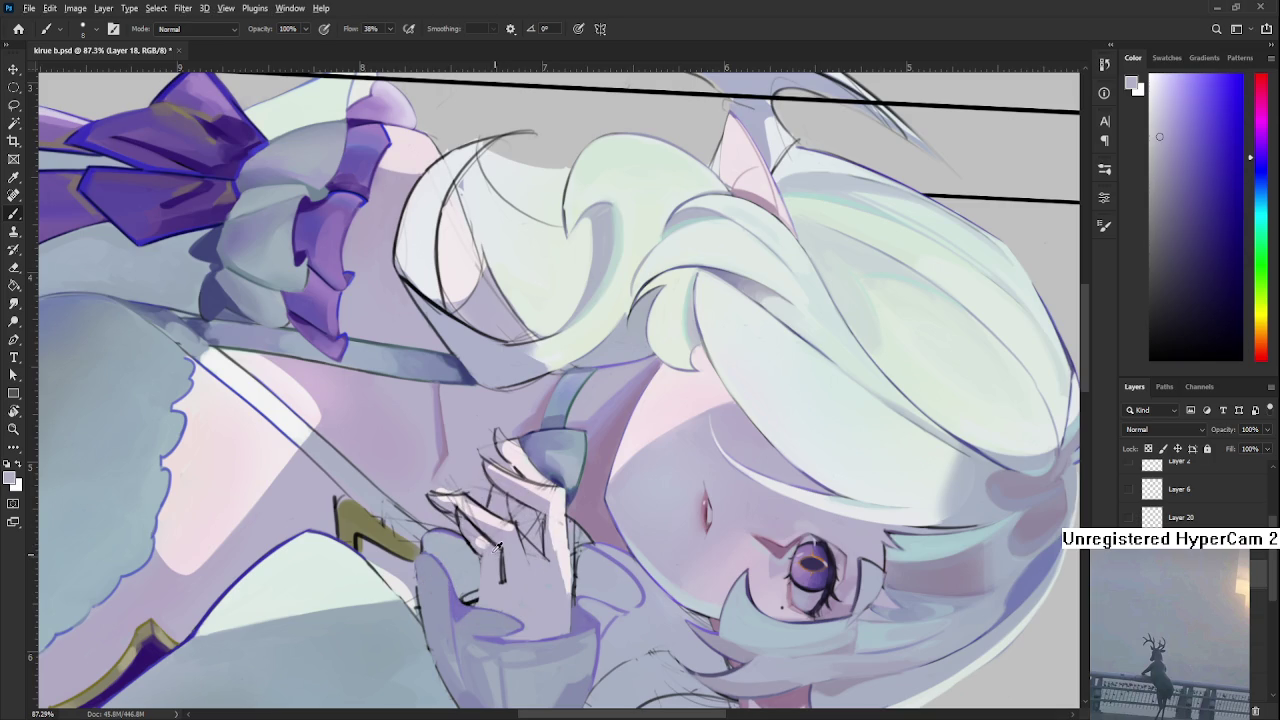
Turn the view back near upright and sample purple-grey and light pink tones from the hand.
alt+click(497, 547)
key(r)
mouse_move(497, 547)
mouse_down()
mouse_move(665, 557)
mouse_move(808, 196)
mouse_up()
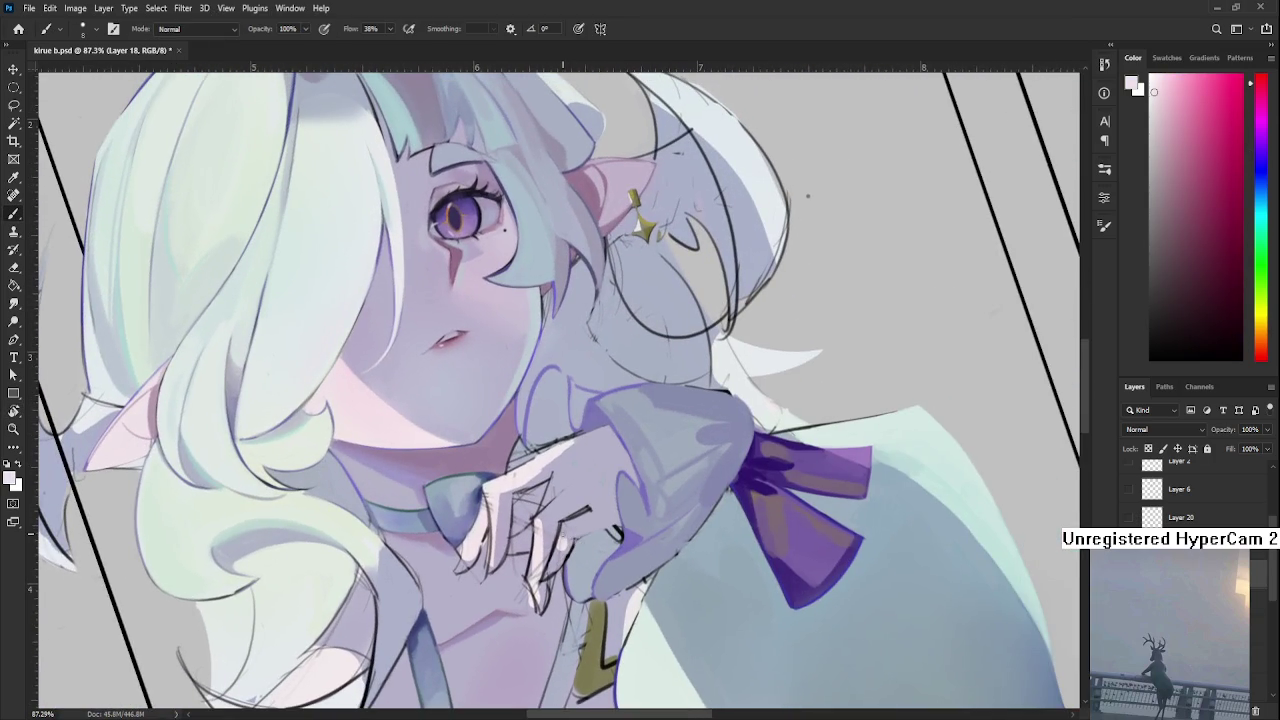
alt+click(568, 540)
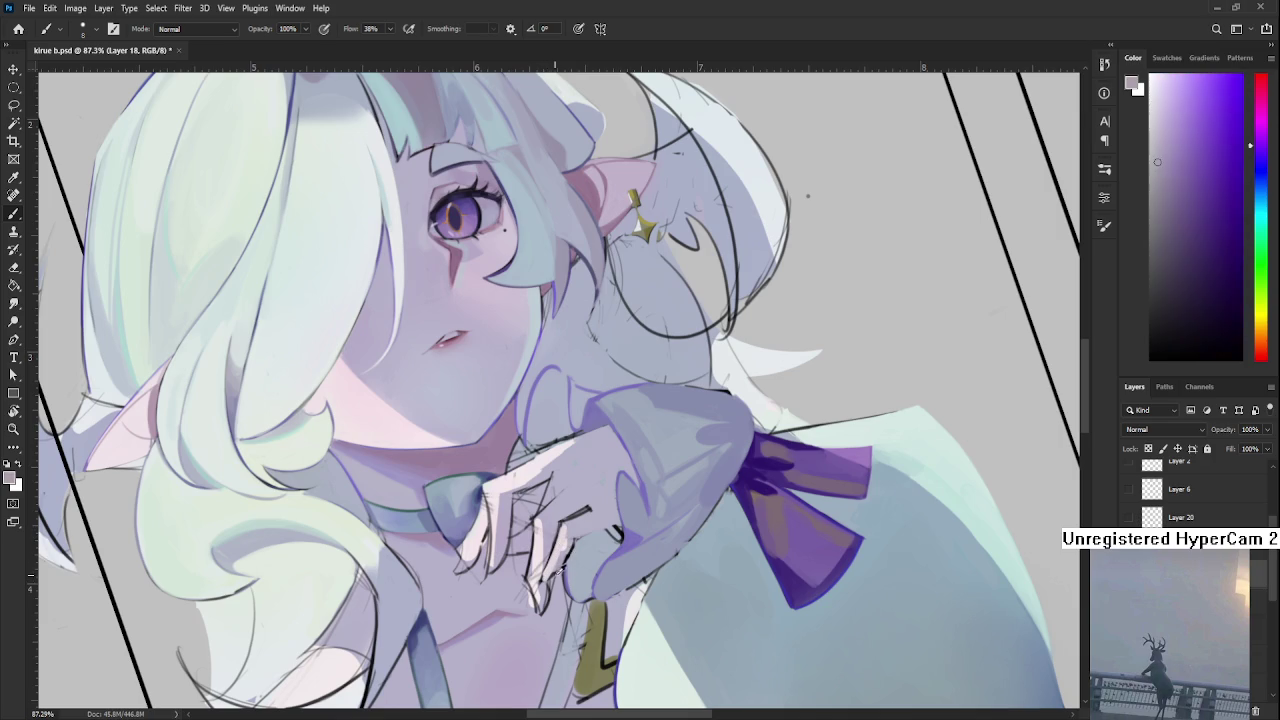
alt+click(545, 572)
alt+click(566, 558)
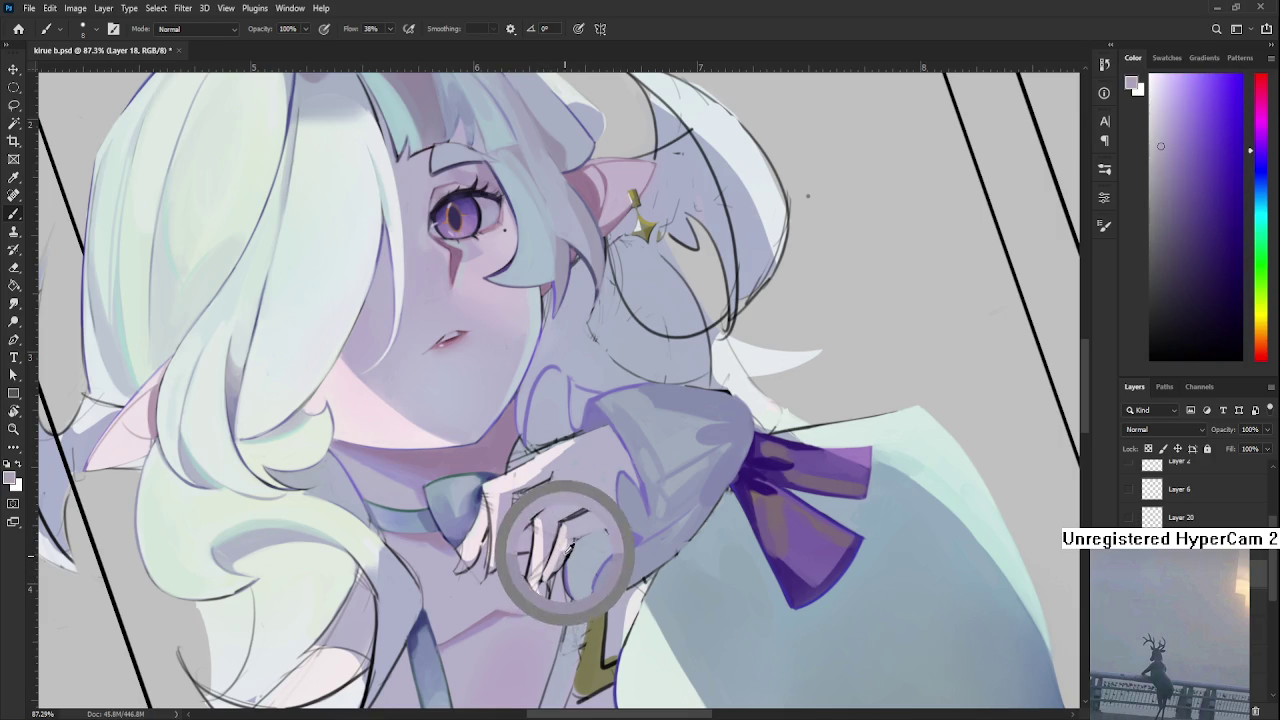
alt+click(564, 555)
alt+click(566, 535)
alt+click(567, 527)
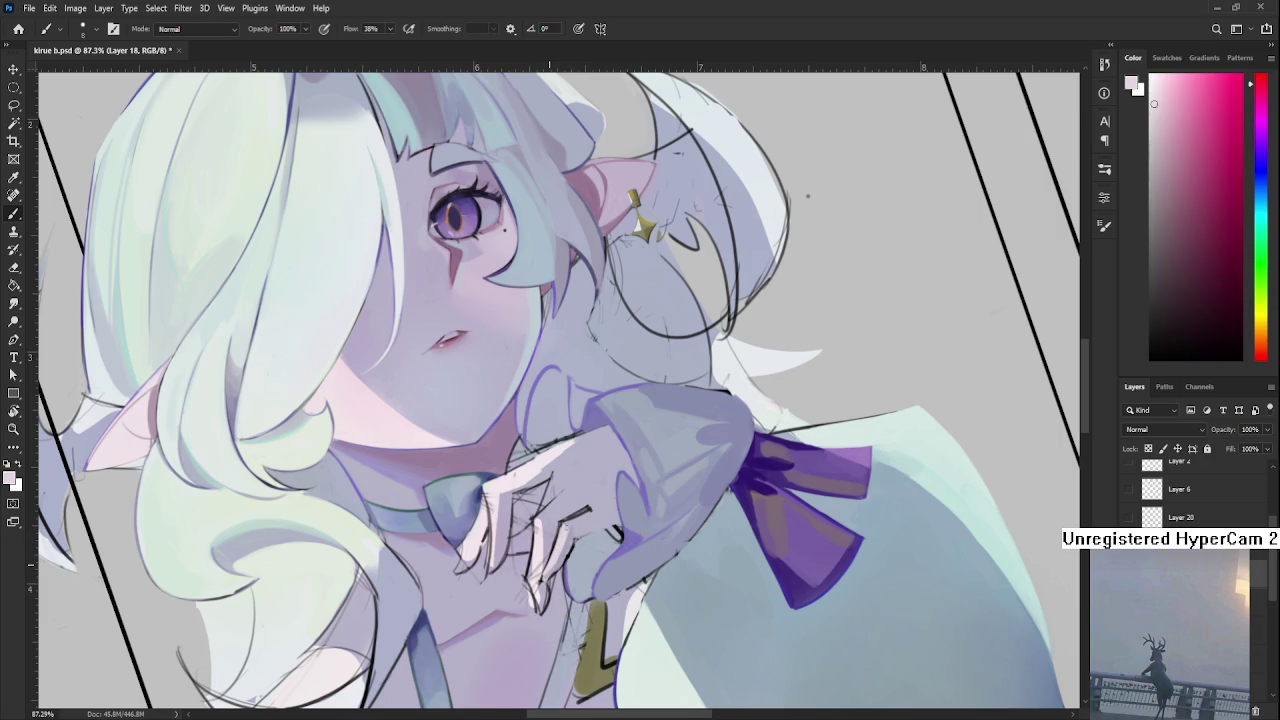
Compare lavender-grey, near-white pink and light pink tones sampled across the hand.
alt+click(585, 516)
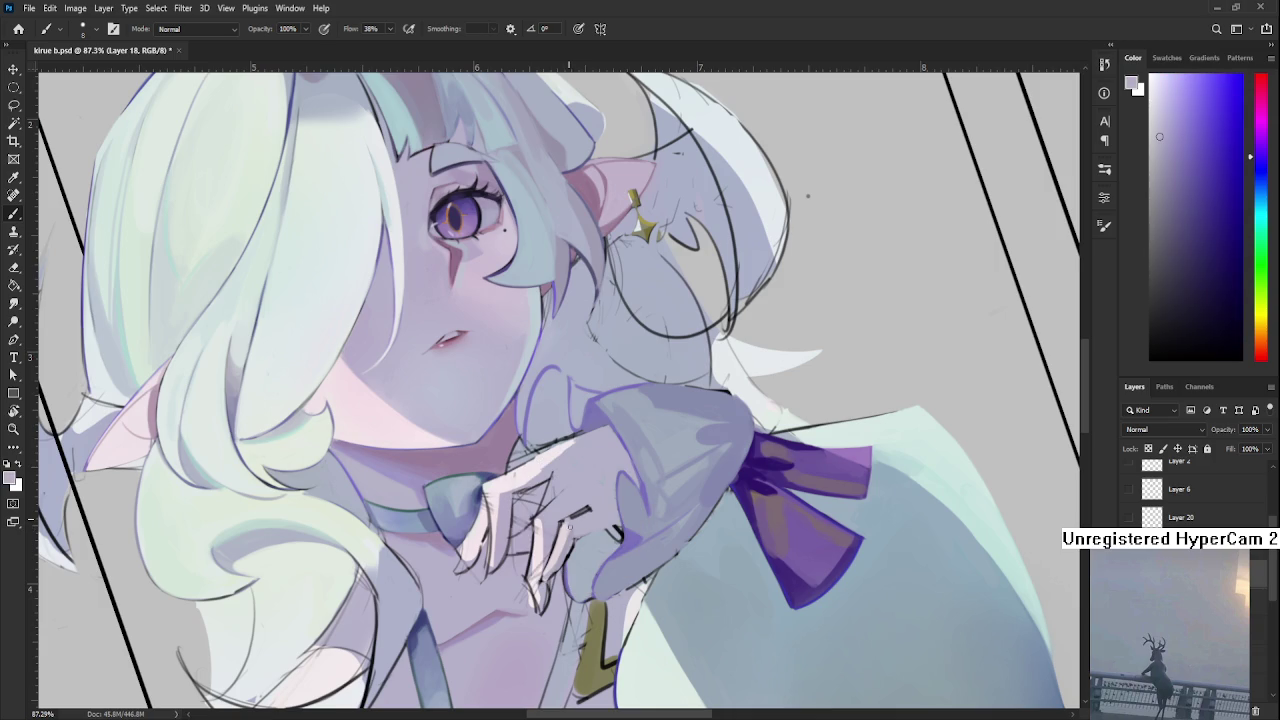
alt+click(583, 515)
alt+click(563, 525)
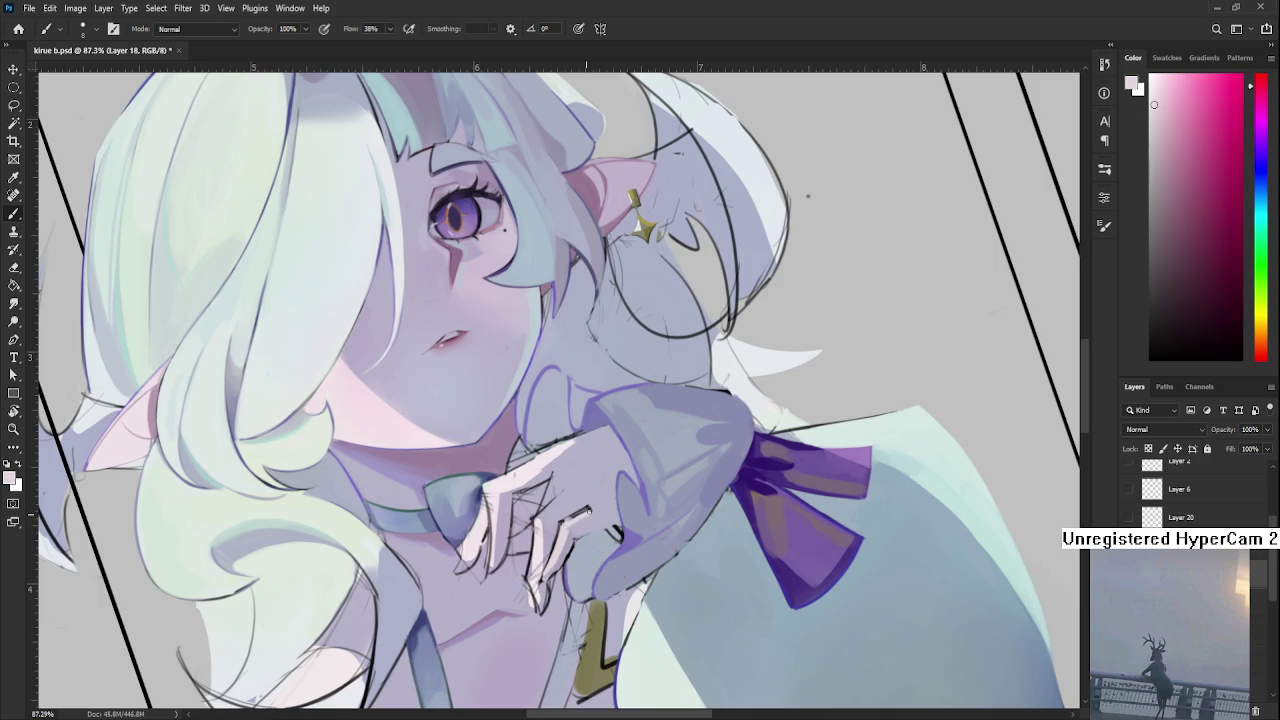
alt+click(580, 516)
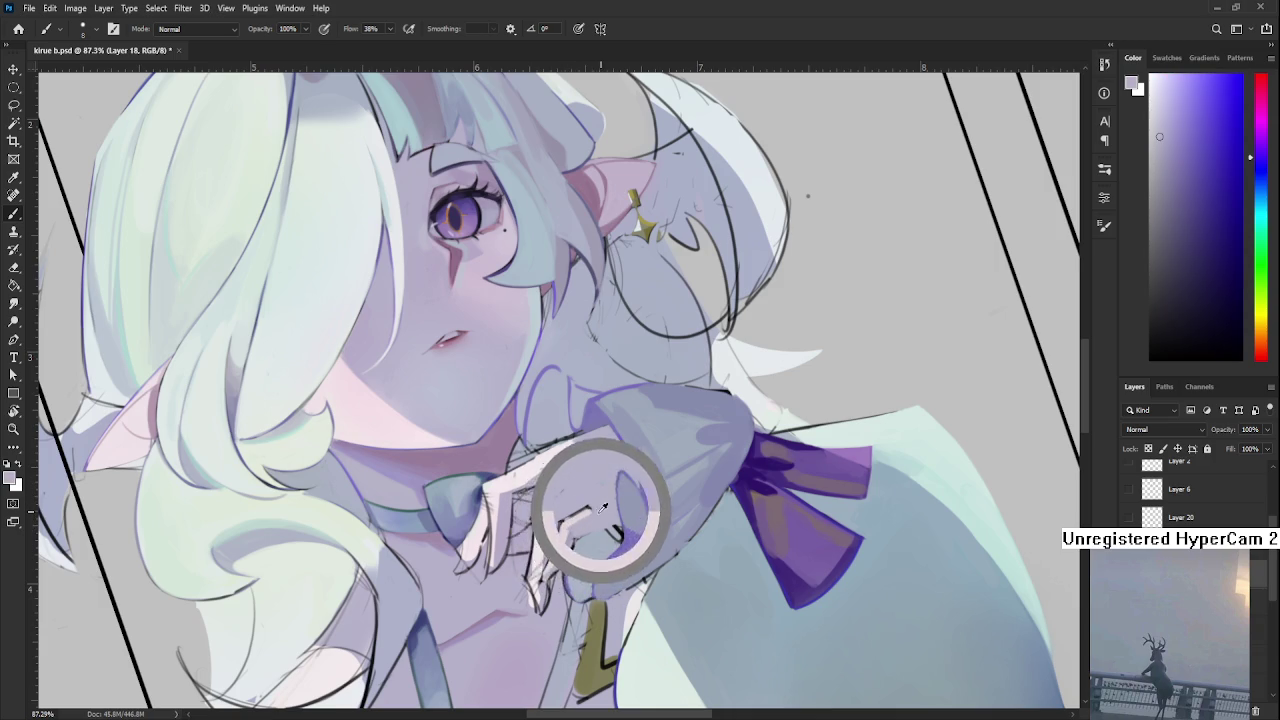
alt+click(571, 522)
alt+click(597, 514)
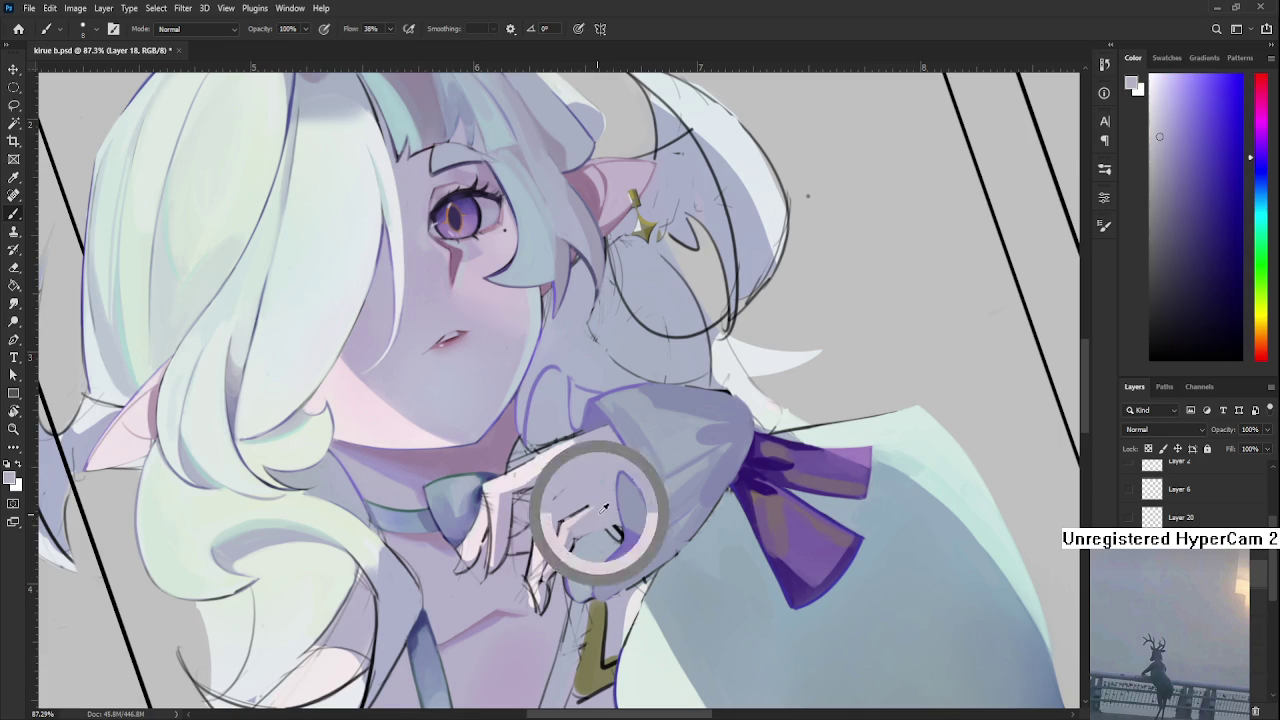
alt+click(582, 513)
alt+click(569, 523)
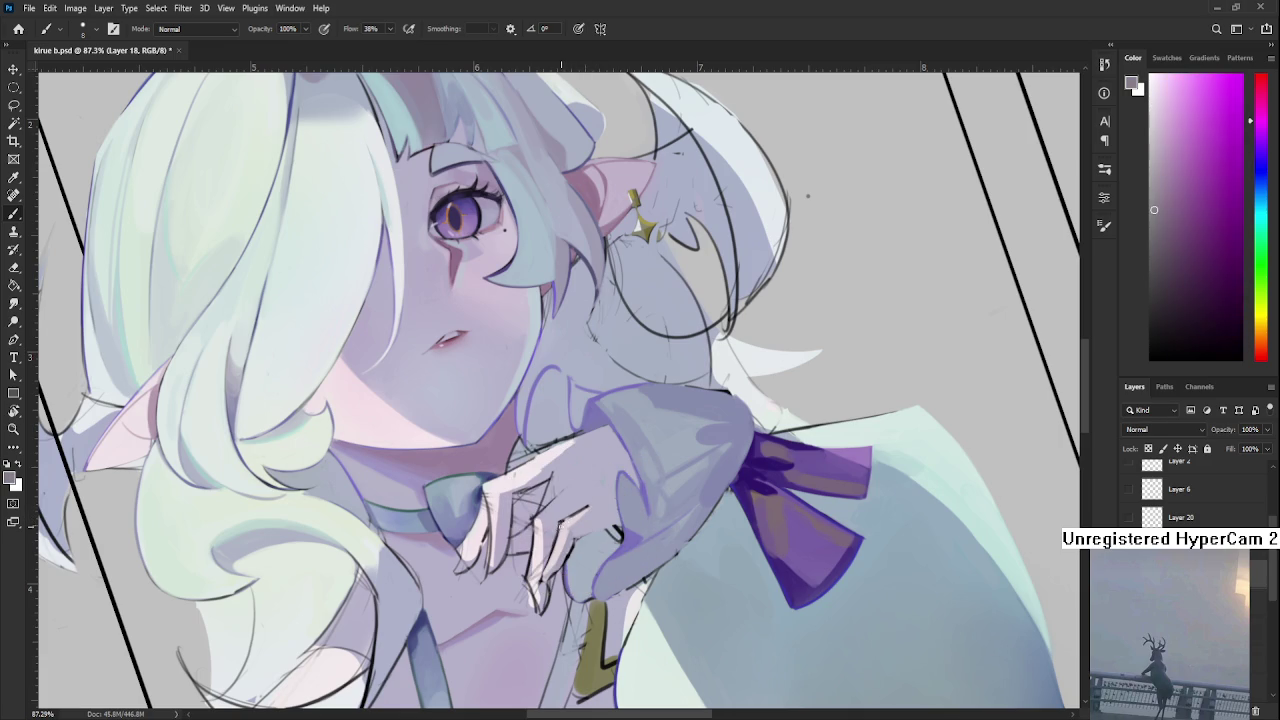
alt+click(561, 521)
alt+click(583, 521)
alt+click(592, 502)
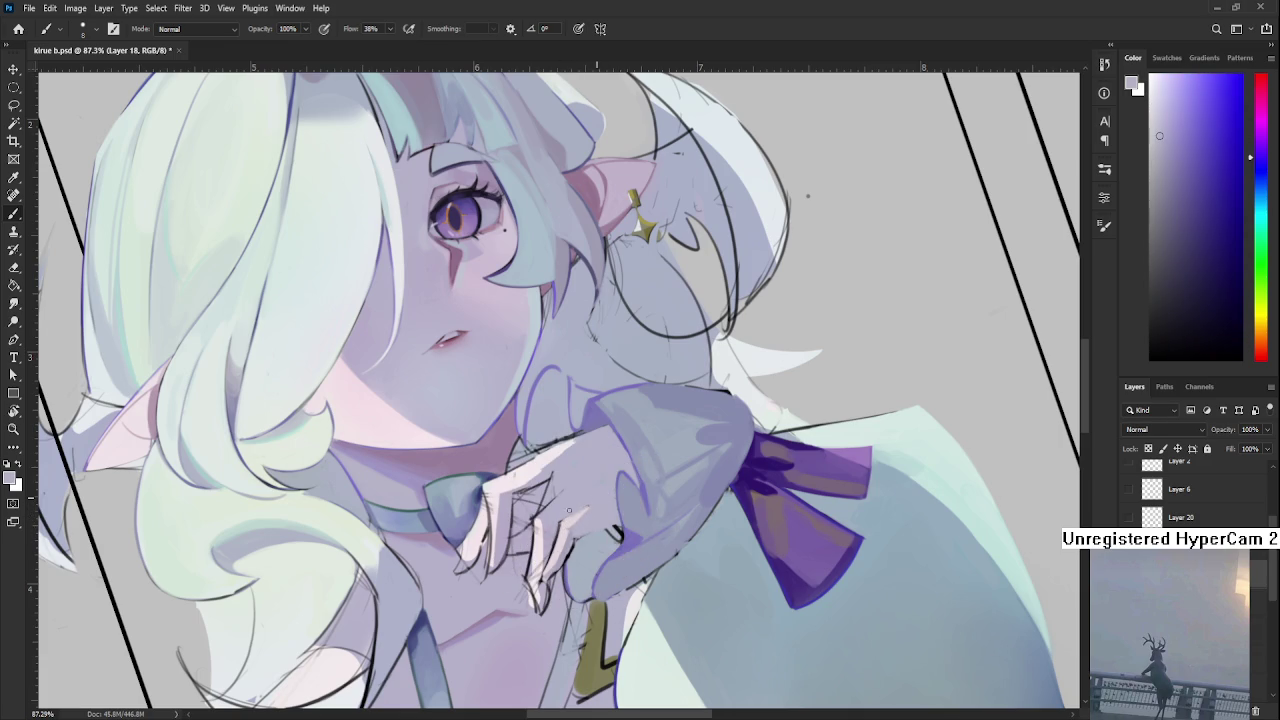
alt+click(570, 518)
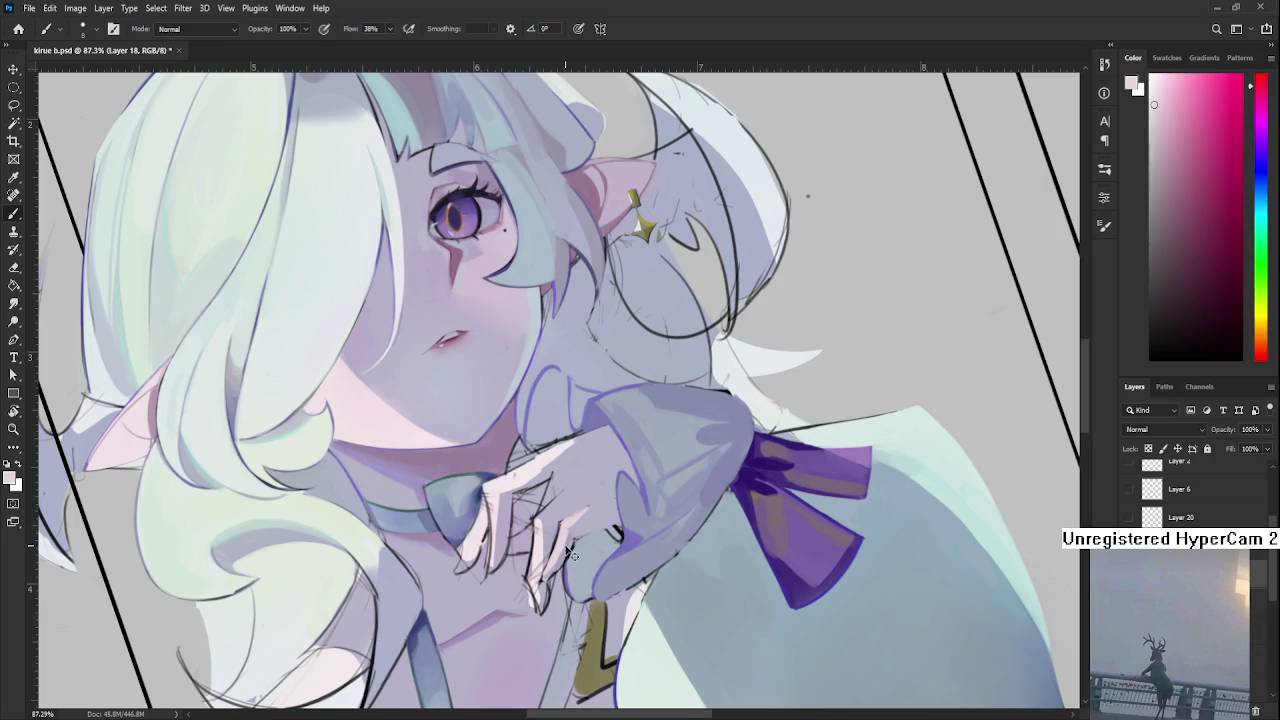
Pick a darker grey-blue from the hand and paint over the dark lines between the fingers.
alt+click(568, 535)
alt+click(572, 540)
alt+click(550, 562)
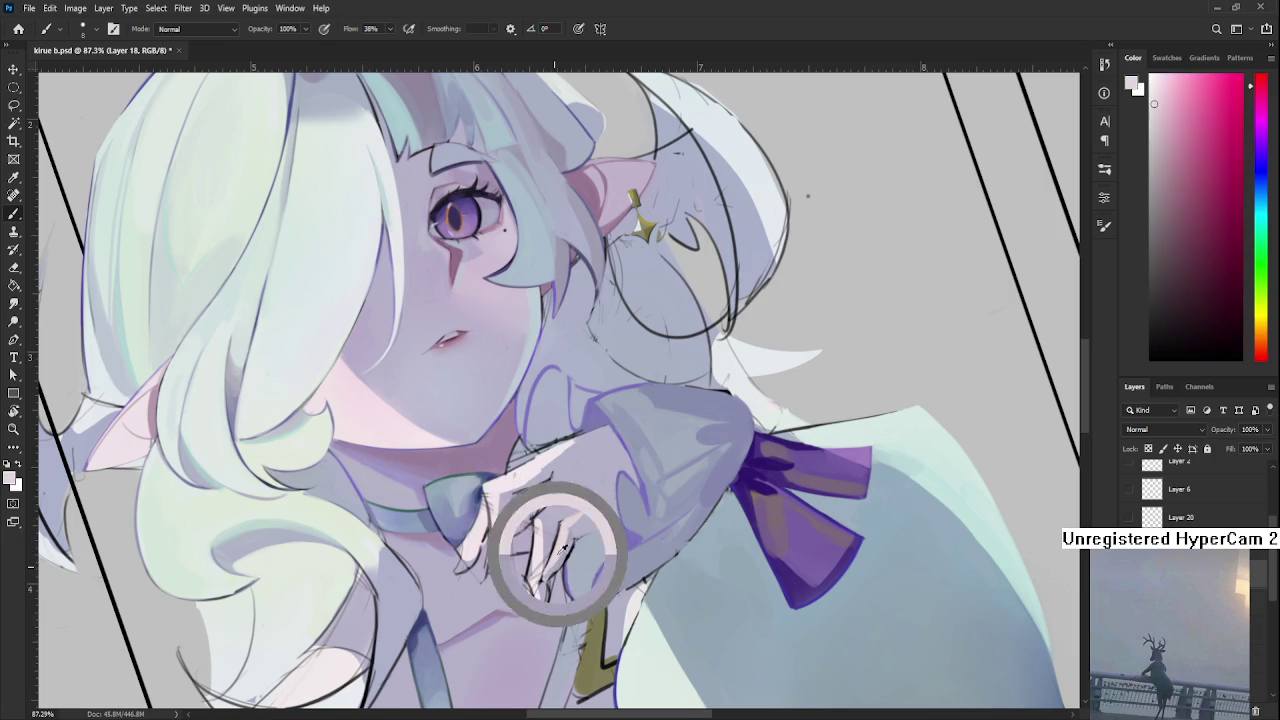
alt+click(542, 566)
drag(541, 575, 562, 550)
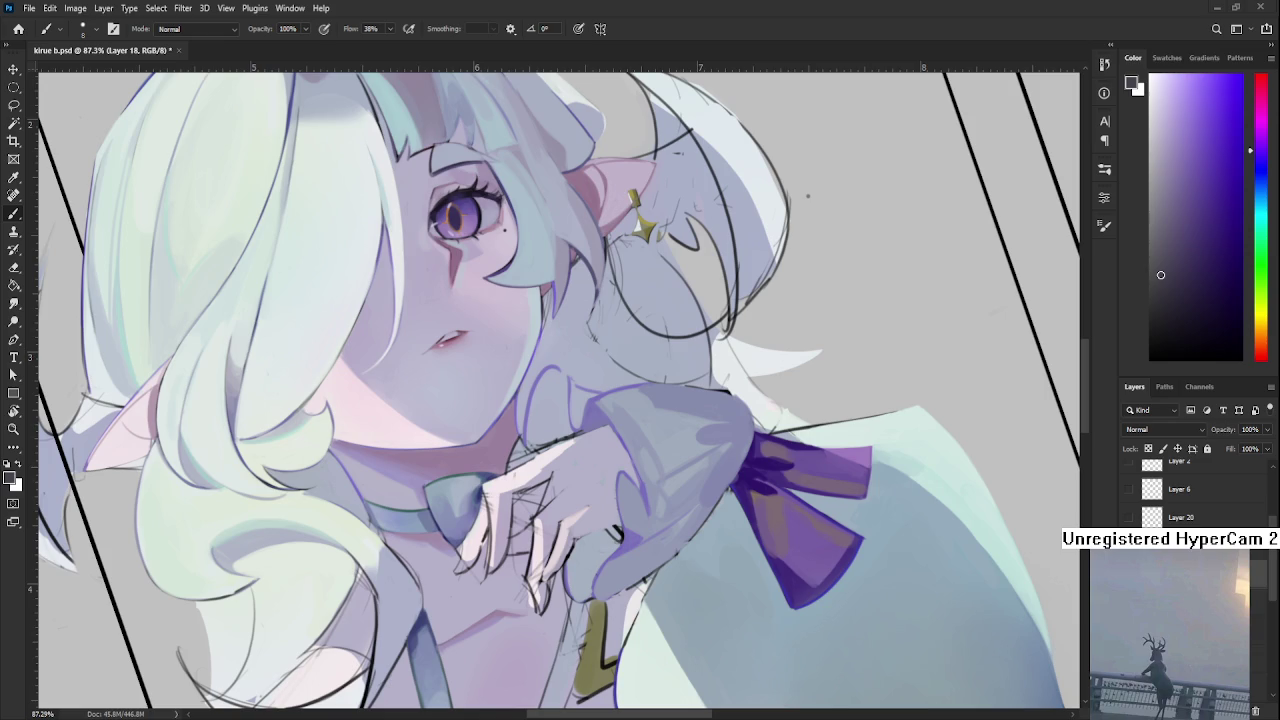
scroll(590, 543, up, 1)
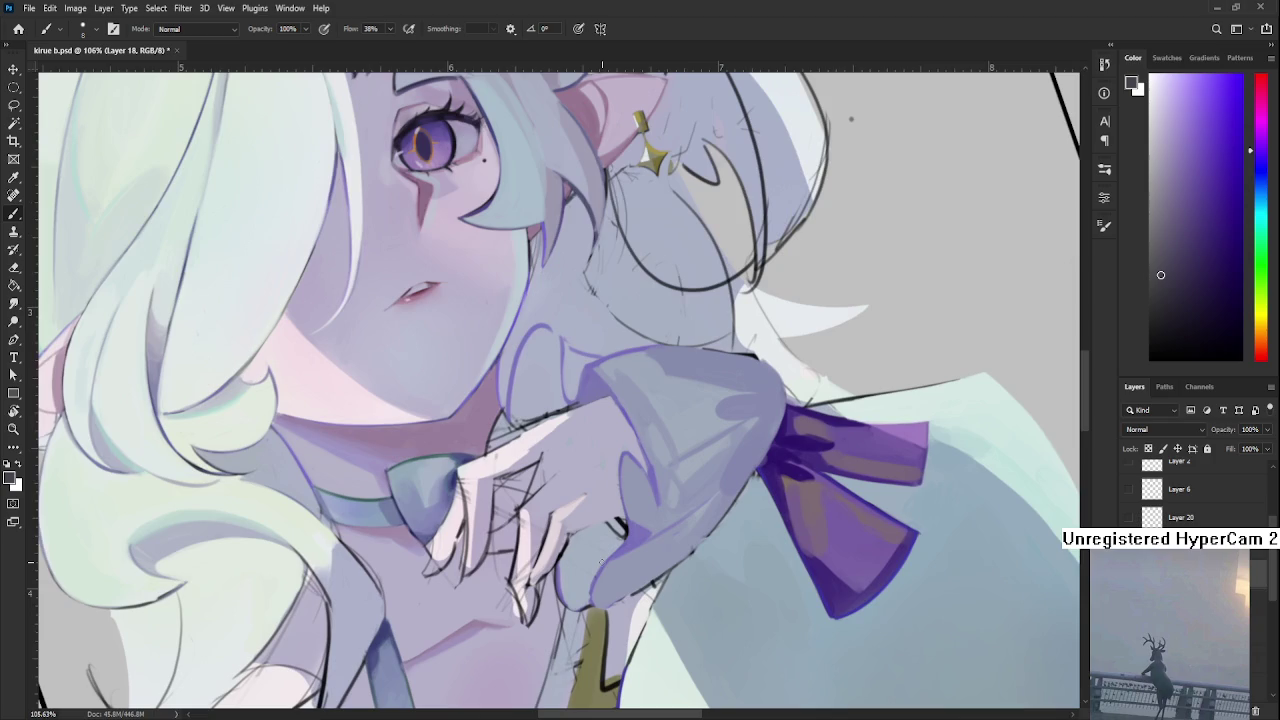
Zoom to about 106%, stroke a sampled light lavender over the fingers, then resample nearby hand tones.
scroll(590, 543, up, 1)
alt+click(565, 563)
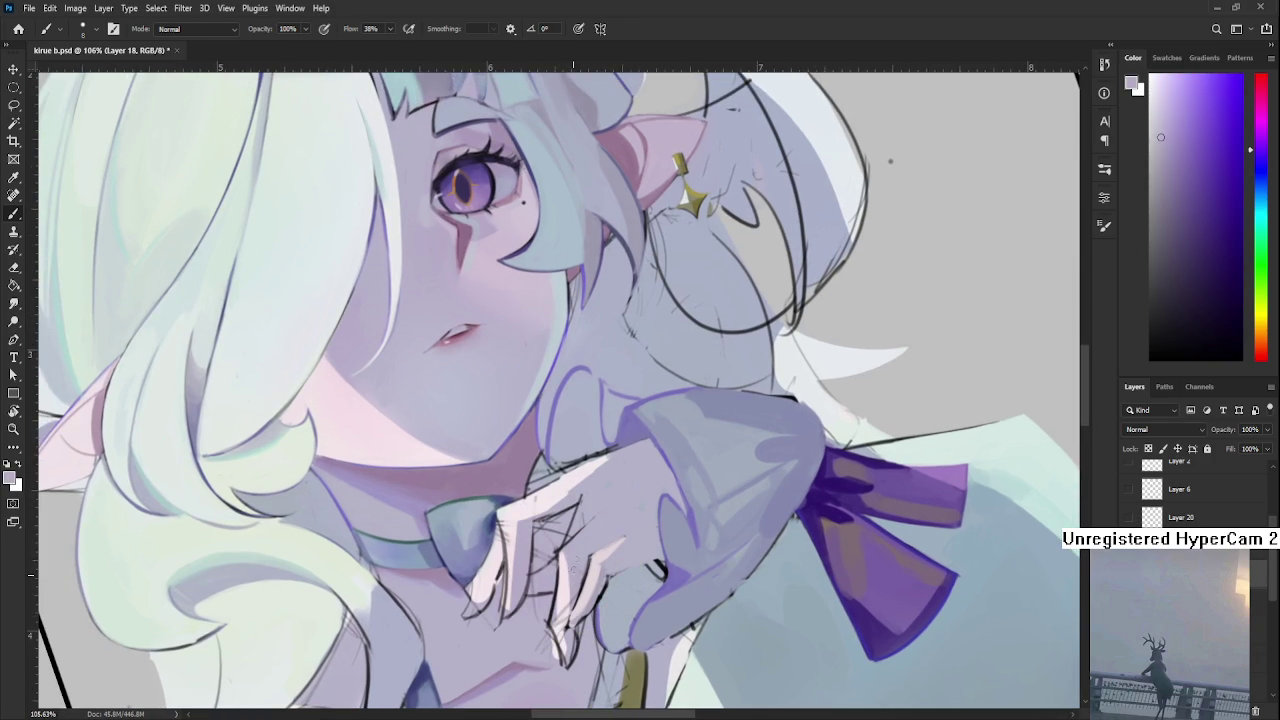
drag(575, 590, 586, 553)
alt+click(607, 549)
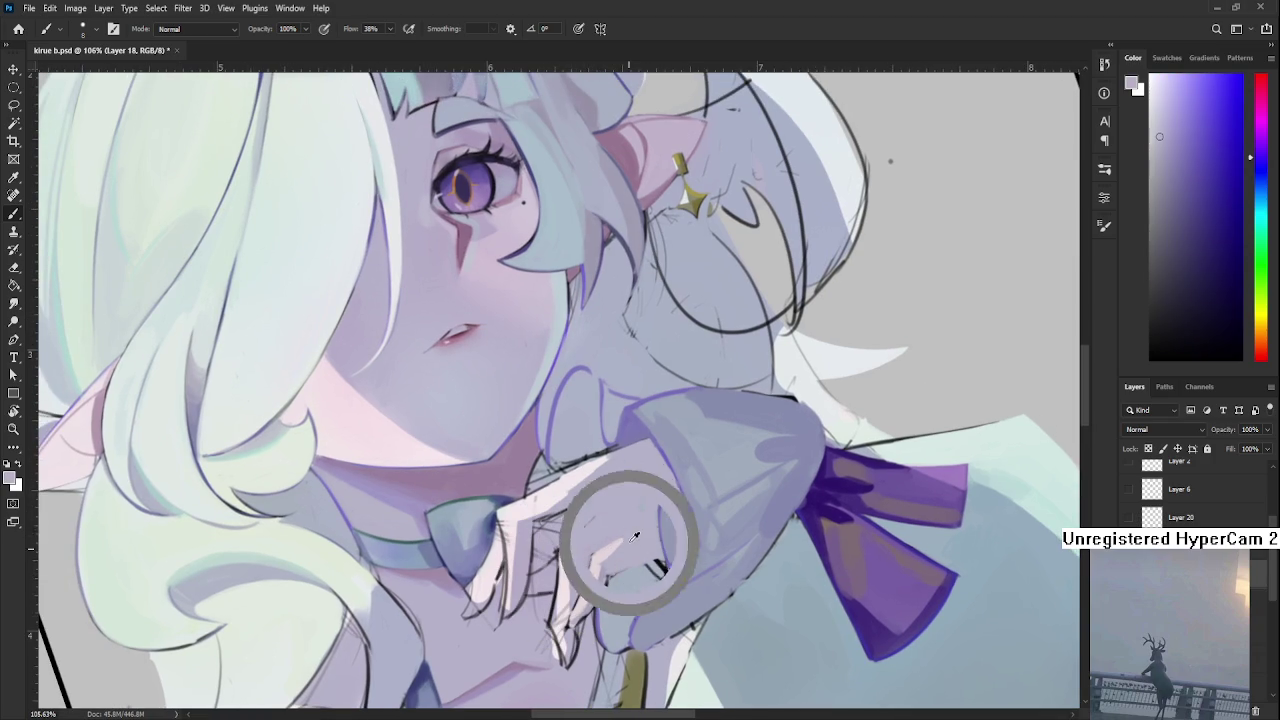
alt+click(608, 549)
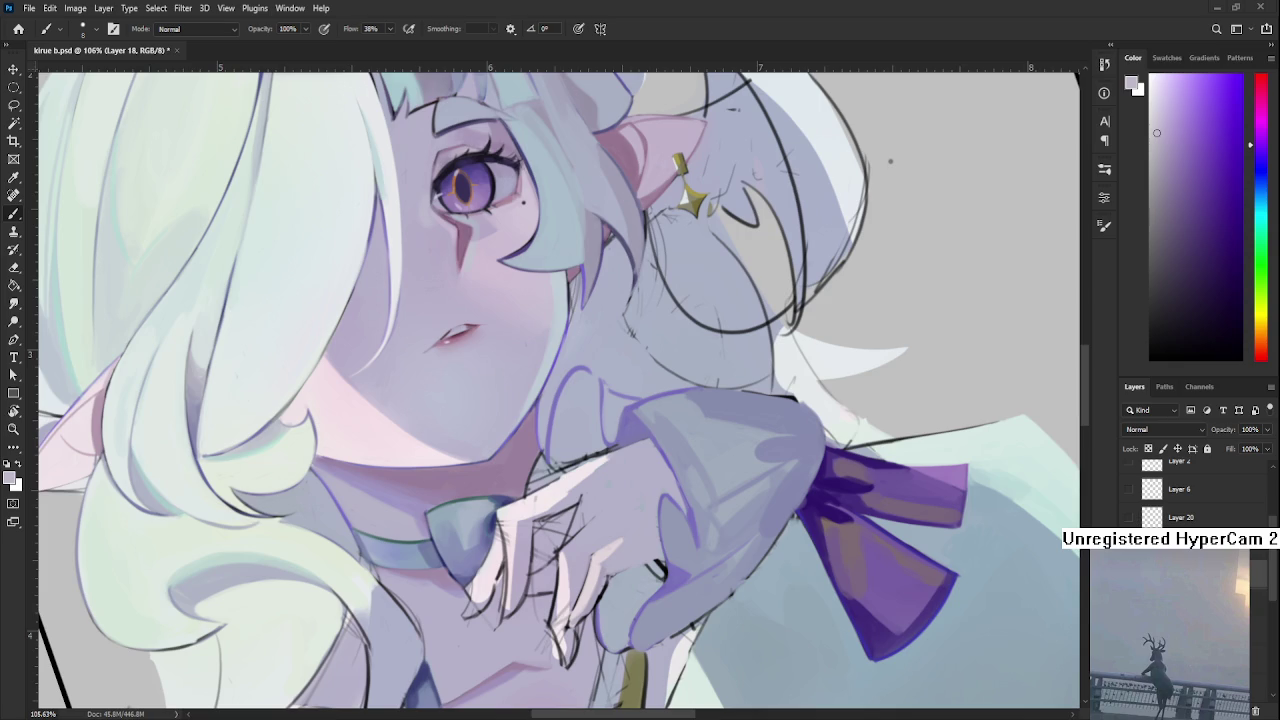
mouse_move(600, 545)
mouse_down()
mouse_move(578, 521)
mouse_move(574, 537)
mouse_up()
alt+click(590, 532)
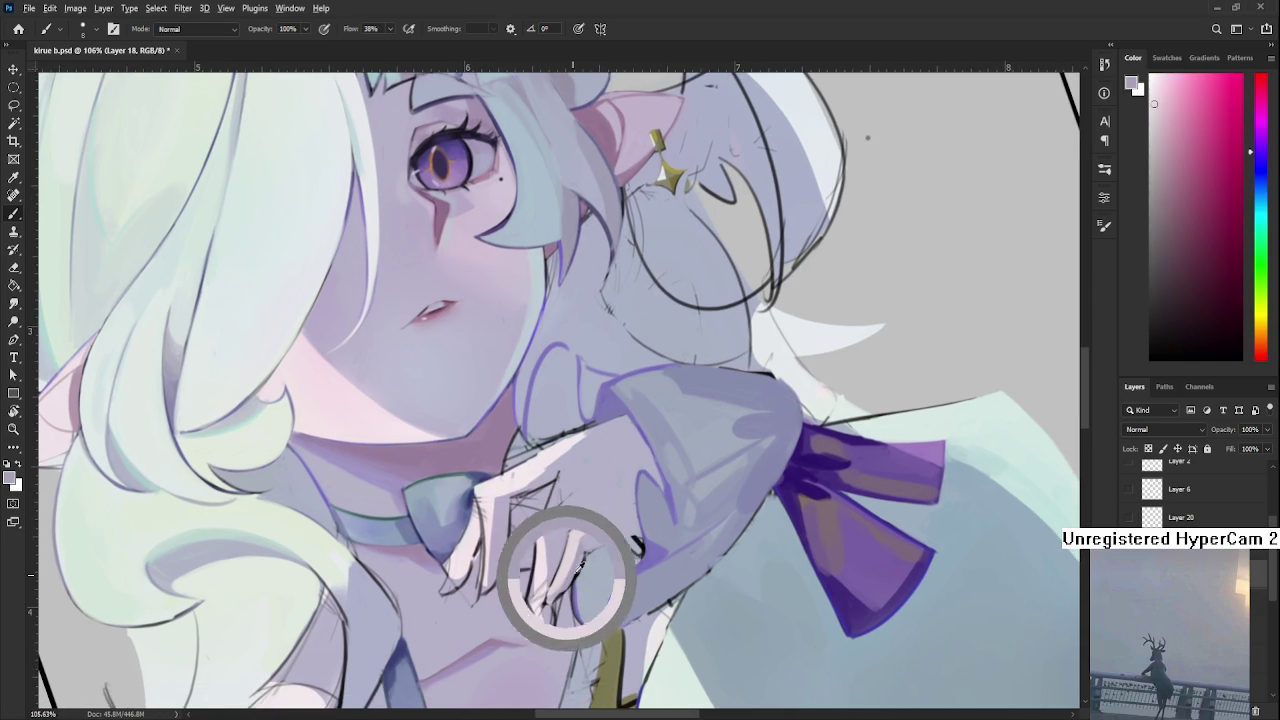
Sample a greyish lavender from the hand and repaint the fingers and knuckle area.
alt+click(570, 575)
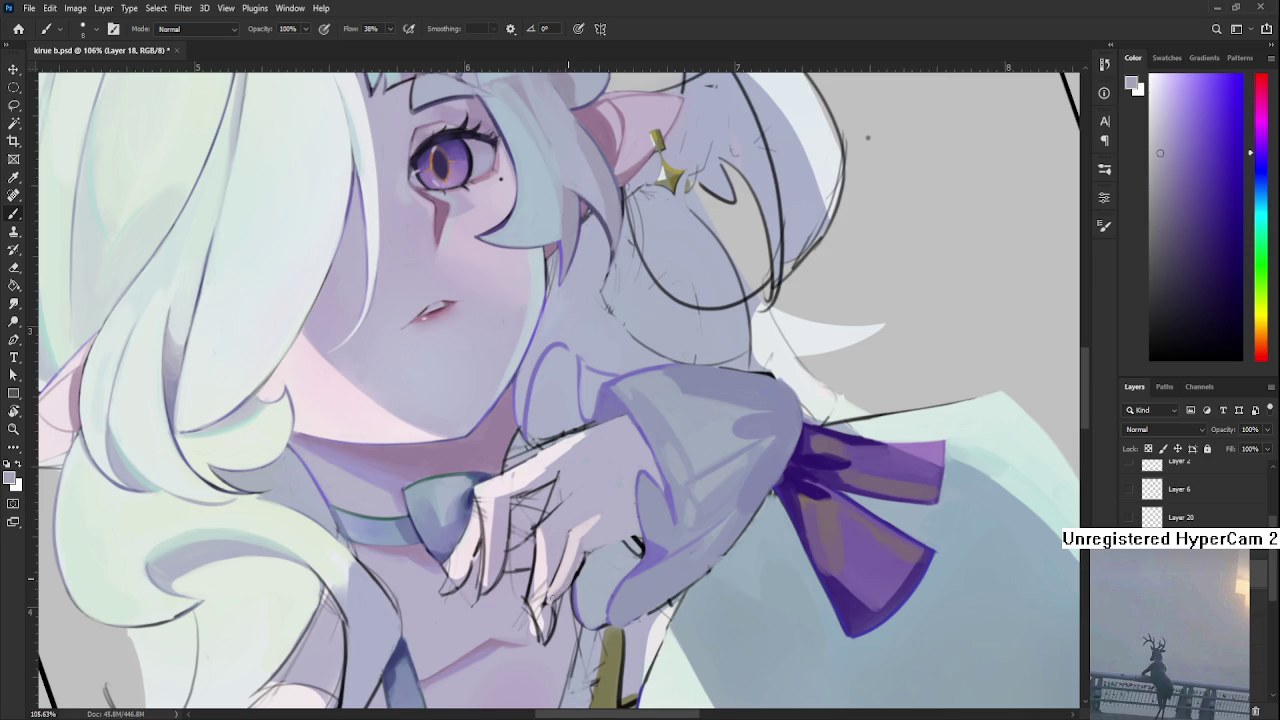
alt+click(571, 573)
alt+click(570, 572)
alt+click(573, 569)
alt+click(582, 555)
alt+click(582, 555)
alt+click(582, 560)
mouse_move(576, 568)
mouse_down()
mouse_move(594, 537)
mouse_move(587, 546)
mouse_up()
drag(571, 557, 530, 588)
mouse_move(609, 530)
mouse_down()
mouse_move(609, 517)
mouse_move(597, 522)
mouse_up()
Pick magenta-pink, light violet and bluer lavender tones along the hand.
alt+click(597, 522)
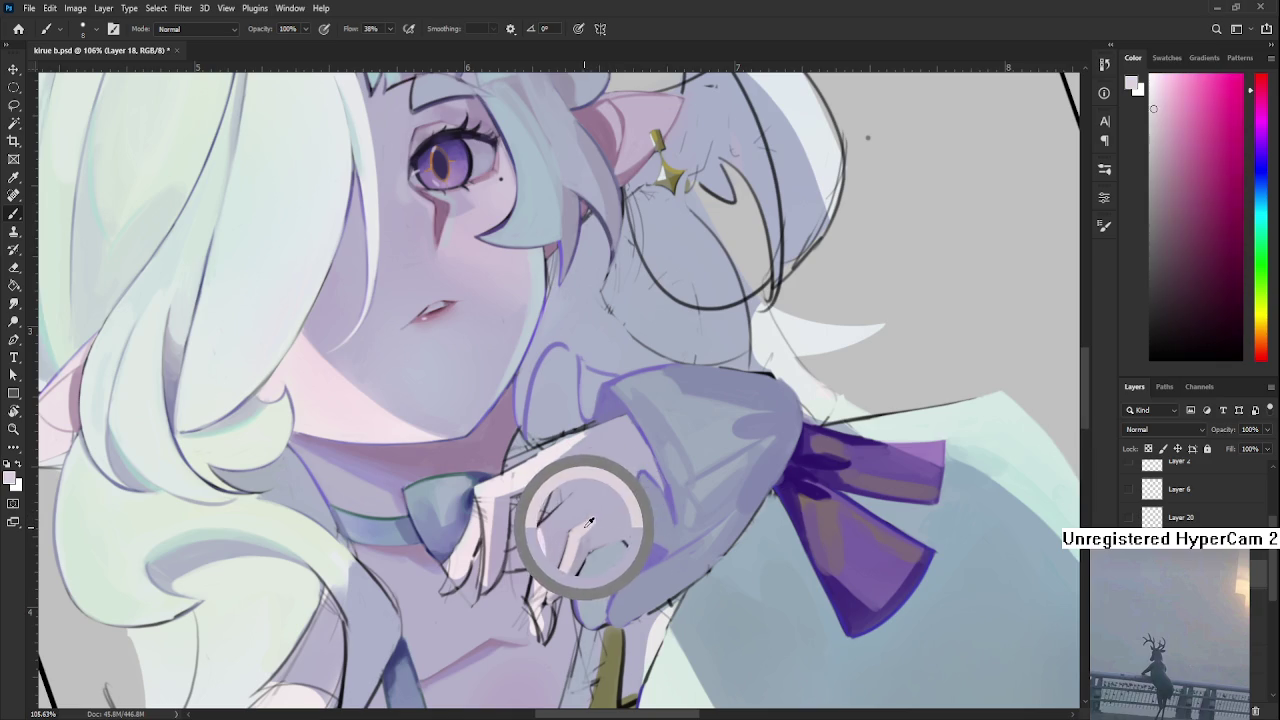
alt+click(597, 520)
alt+click(597, 518)
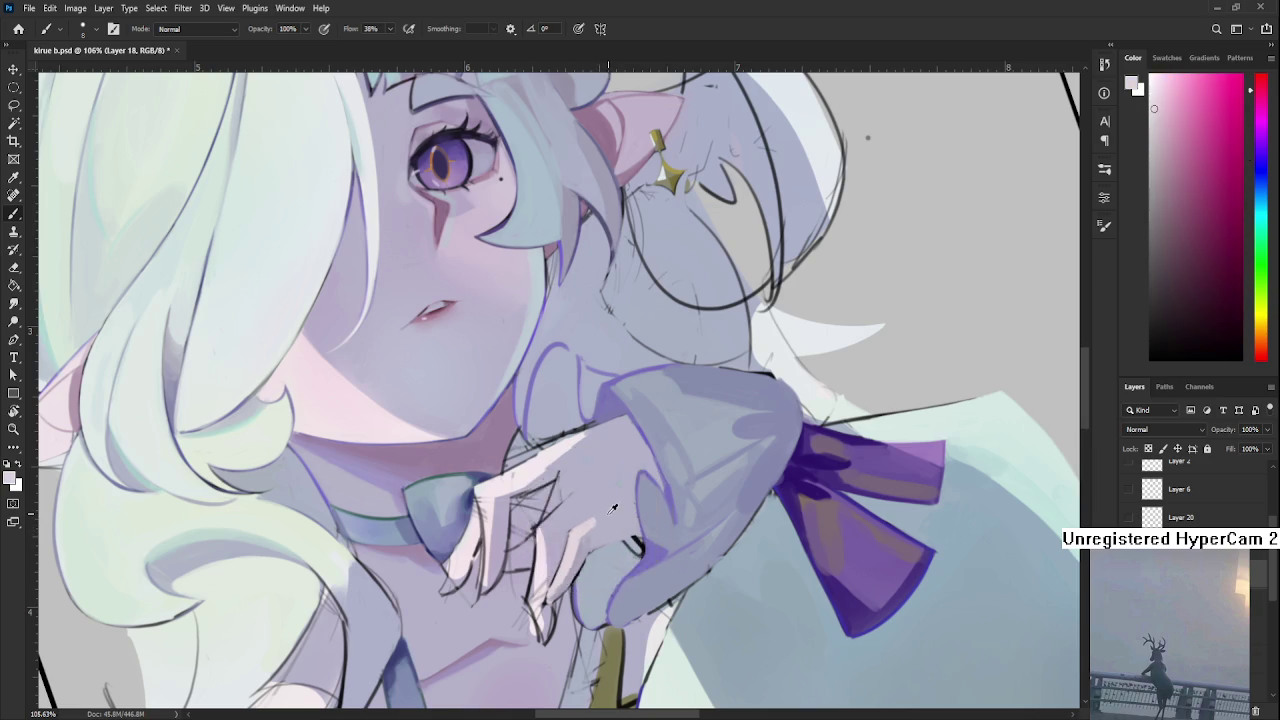
alt+click(604, 514)
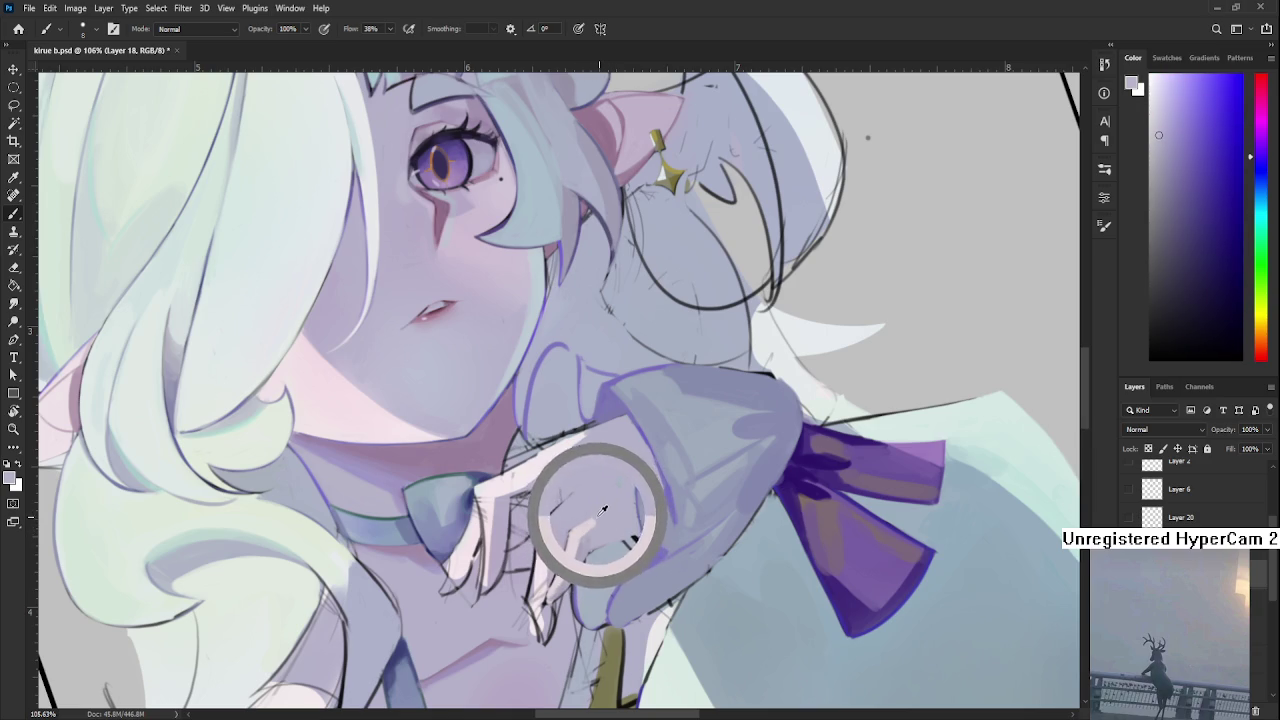
alt+click(606, 508)
drag(606, 507, 612, 518)
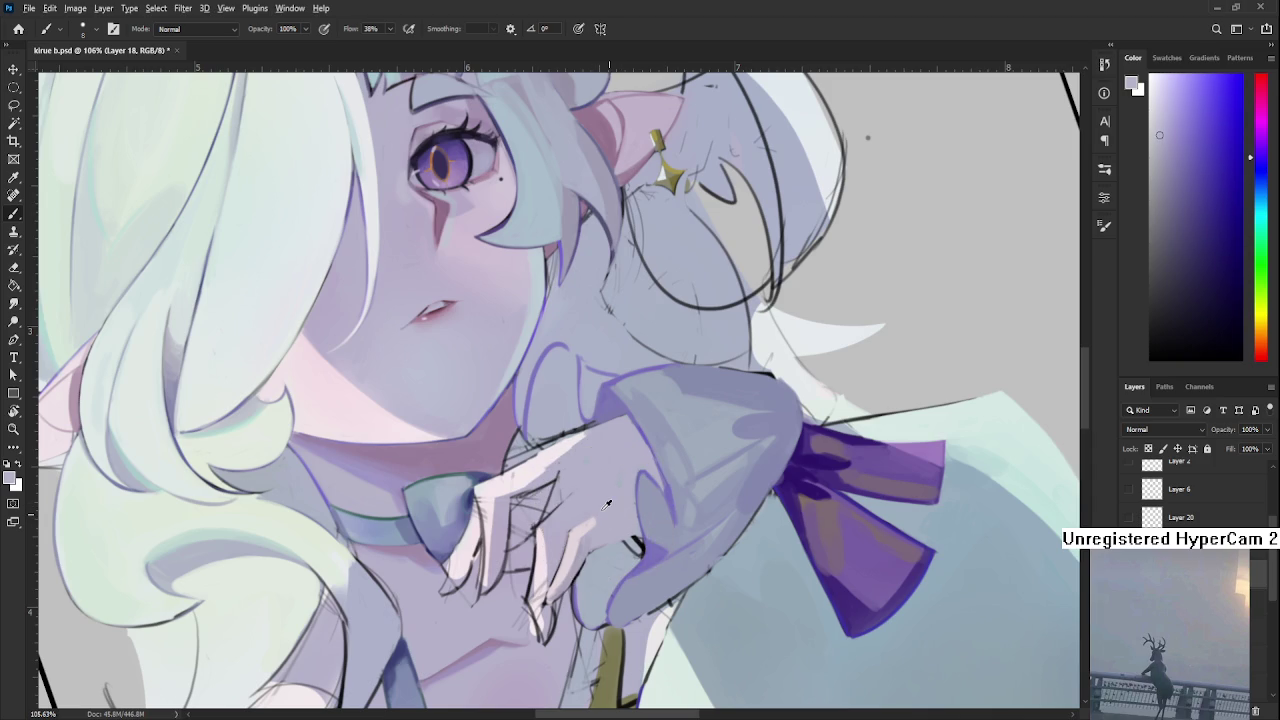
alt+click(592, 484)
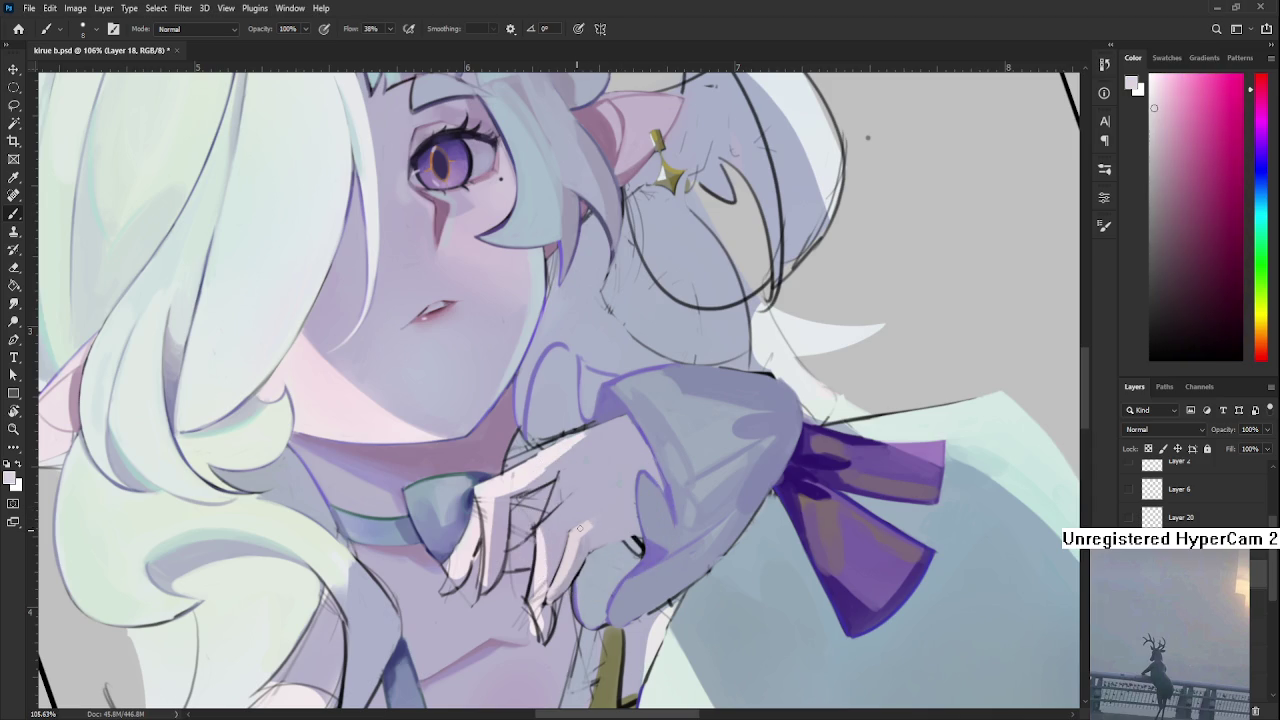
alt+click(600, 518)
alt+click(609, 514)
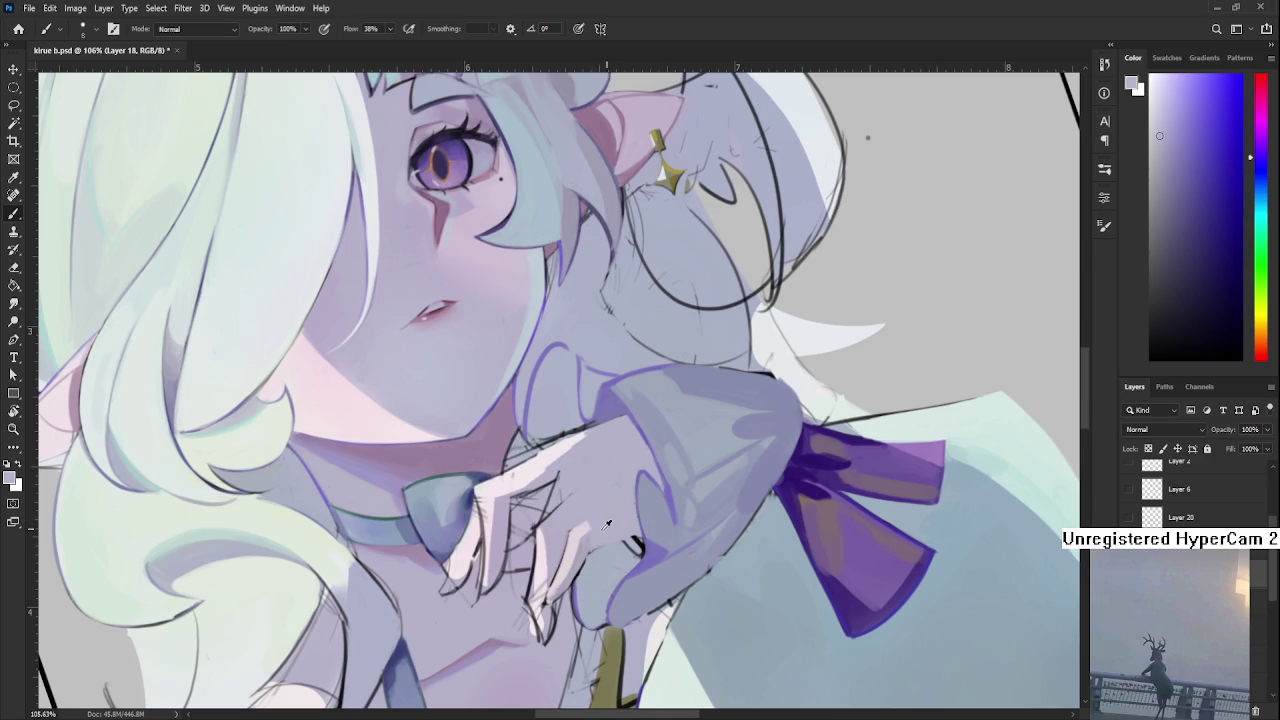
Alternate between pale pink, bluish lavender and muted purple-blue samples from the hand.
alt+click(587, 524)
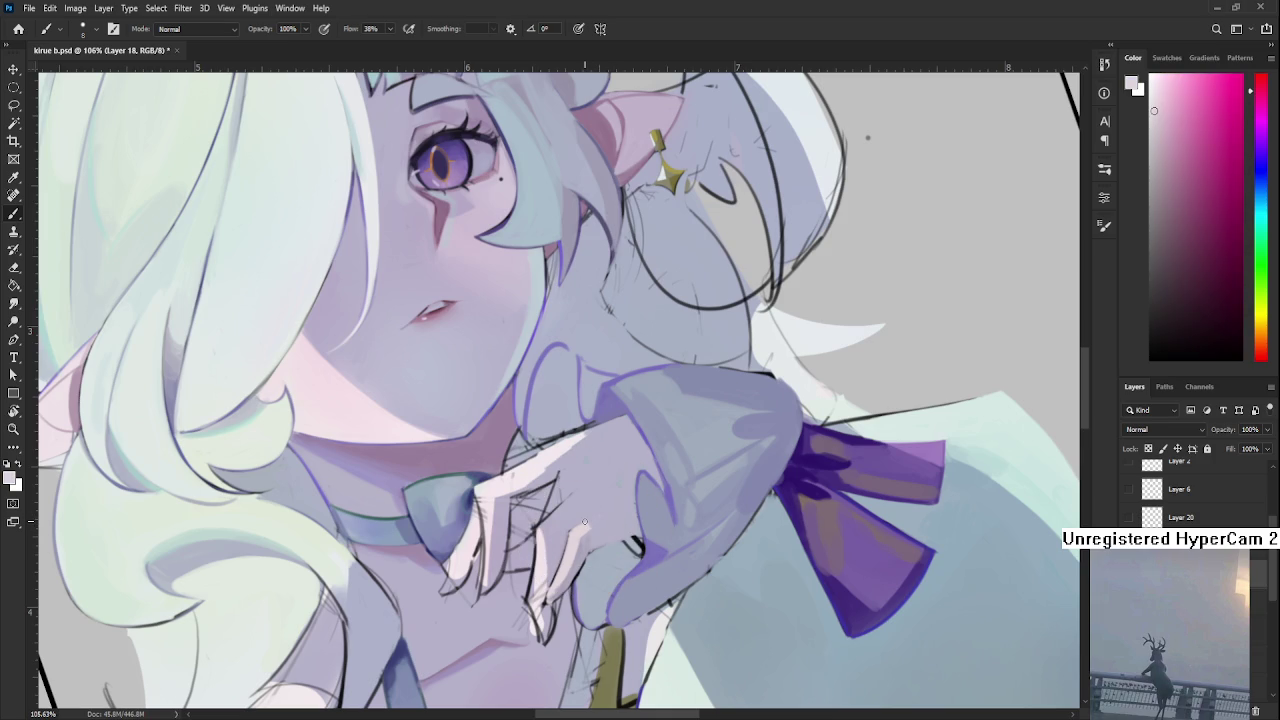
alt+click(600, 537)
alt+click(592, 537)
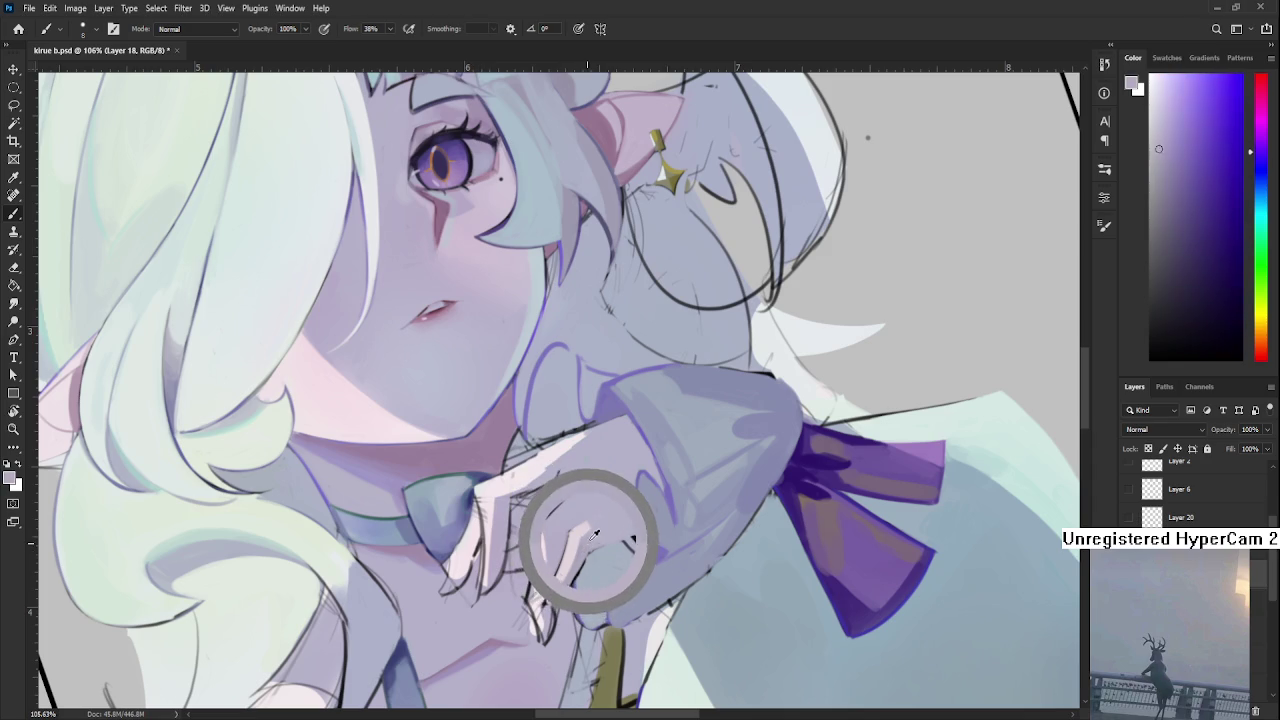
alt+click(588, 531)
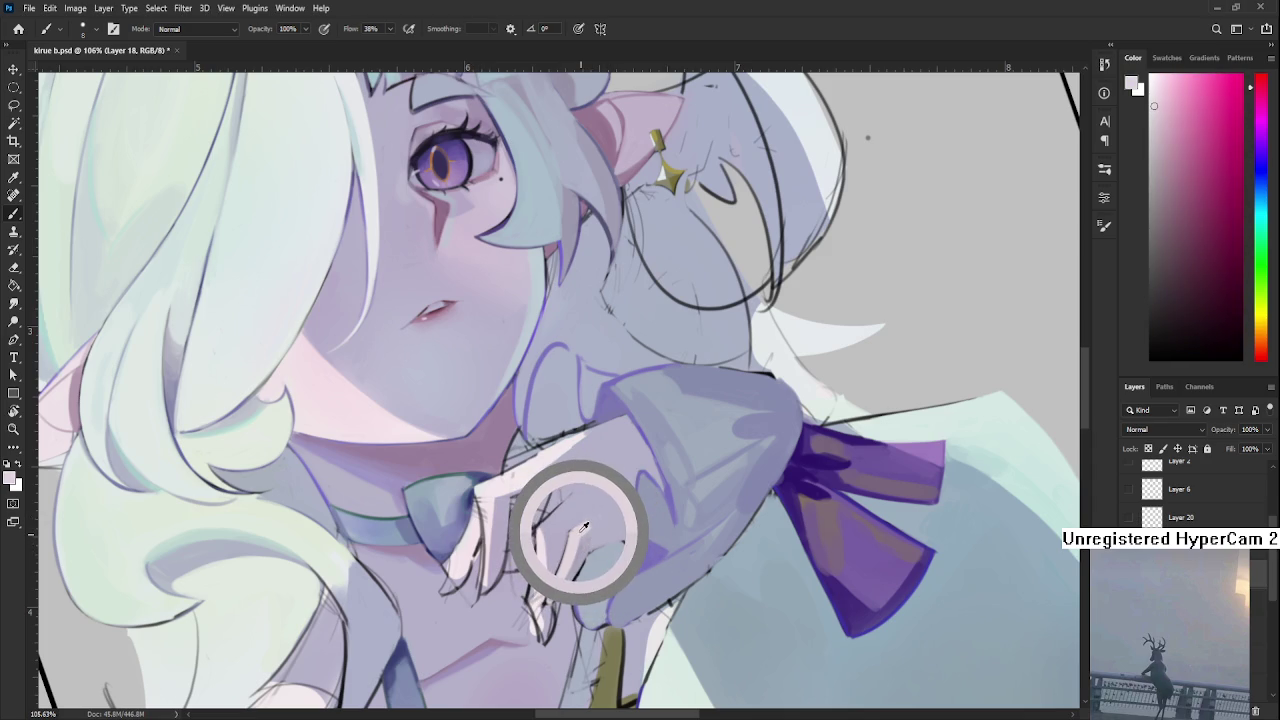
alt+click(582, 530)
alt+click(583, 526)
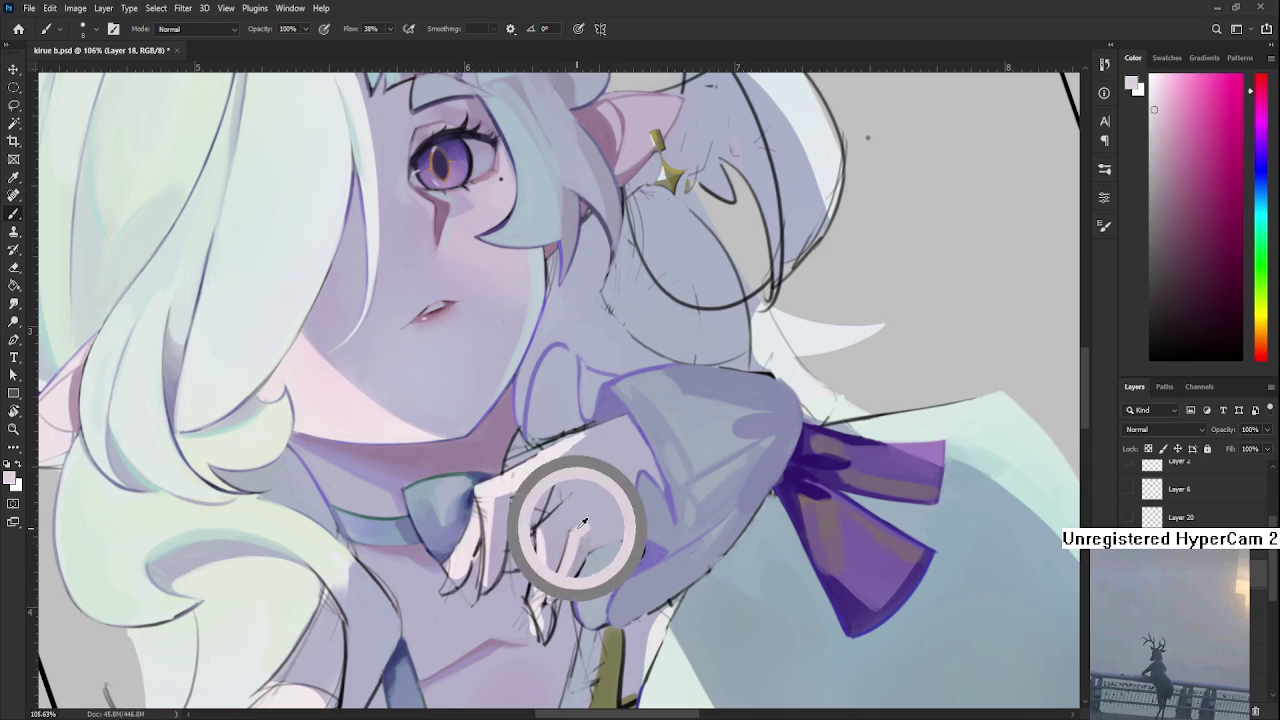
alt+click(575, 527)
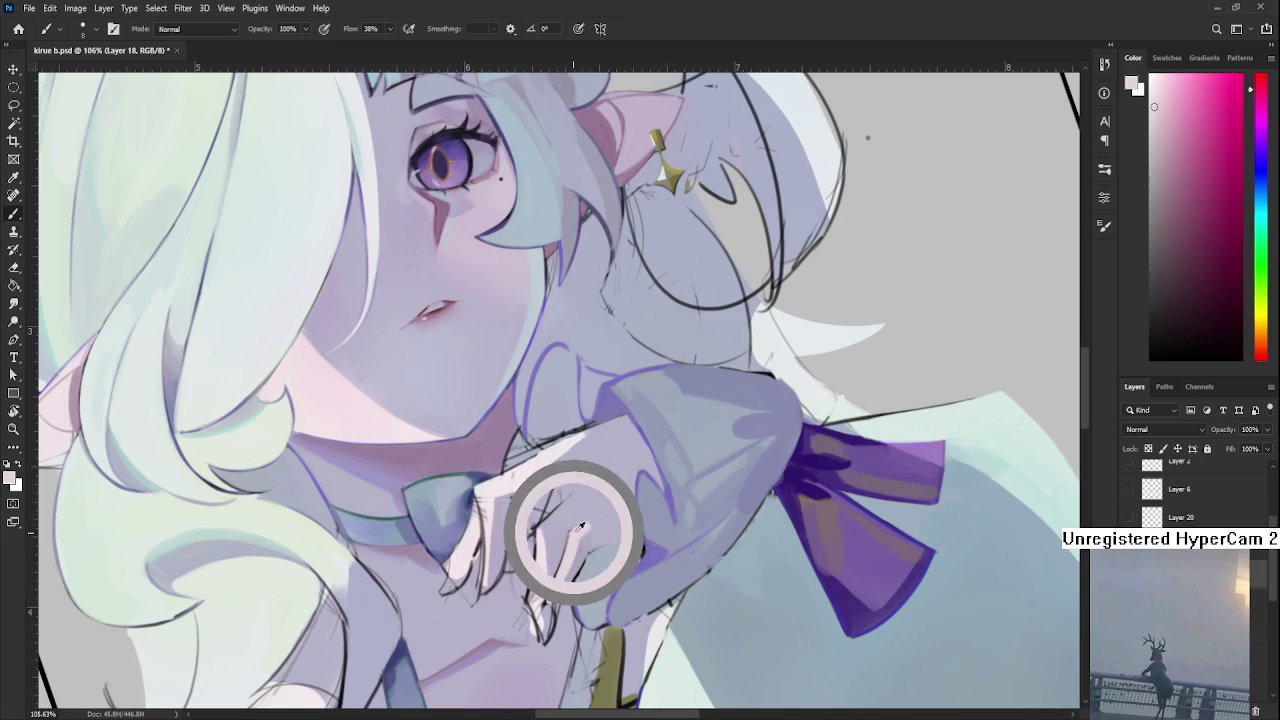
alt+click(593, 515)
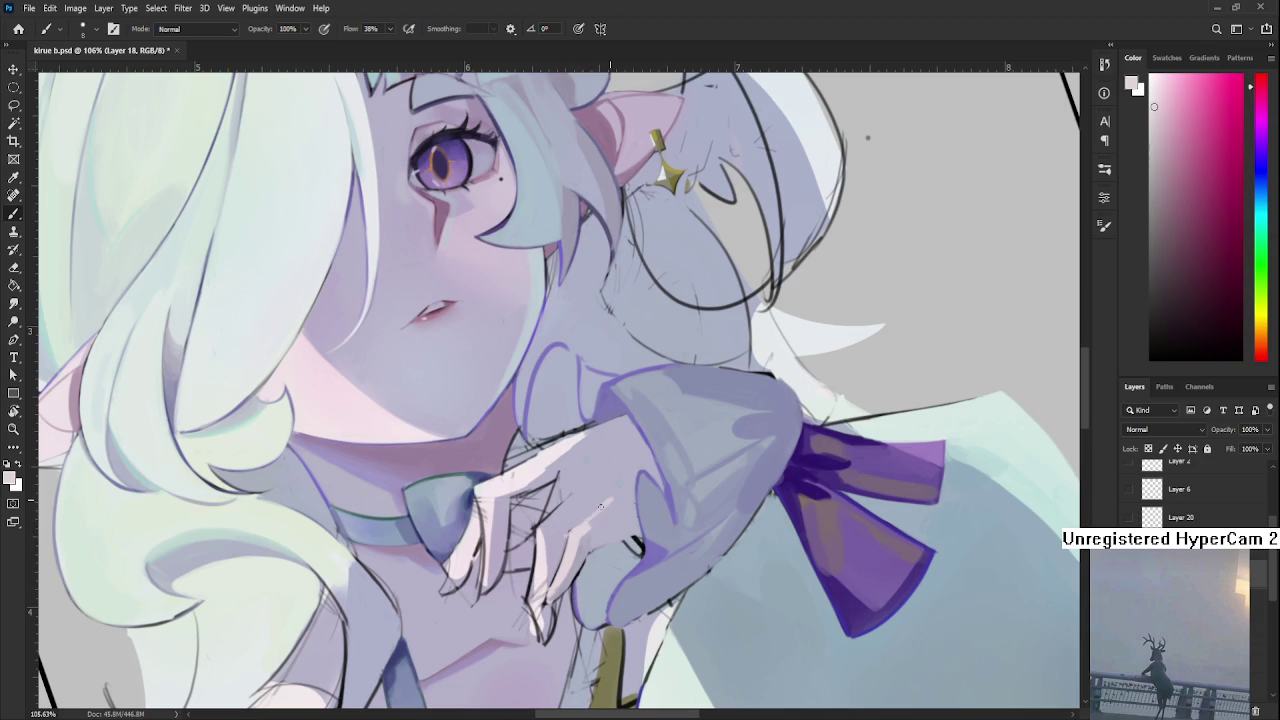
alt+click(588, 536)
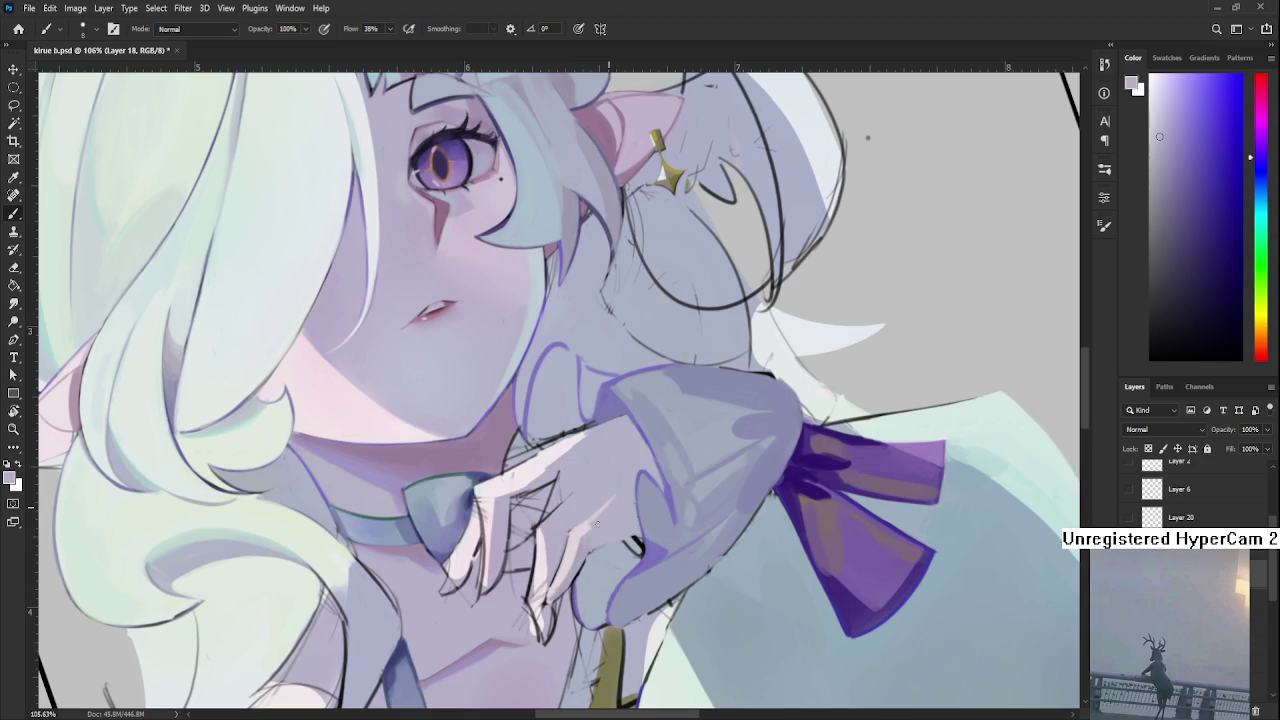
alt+click(572, 540)
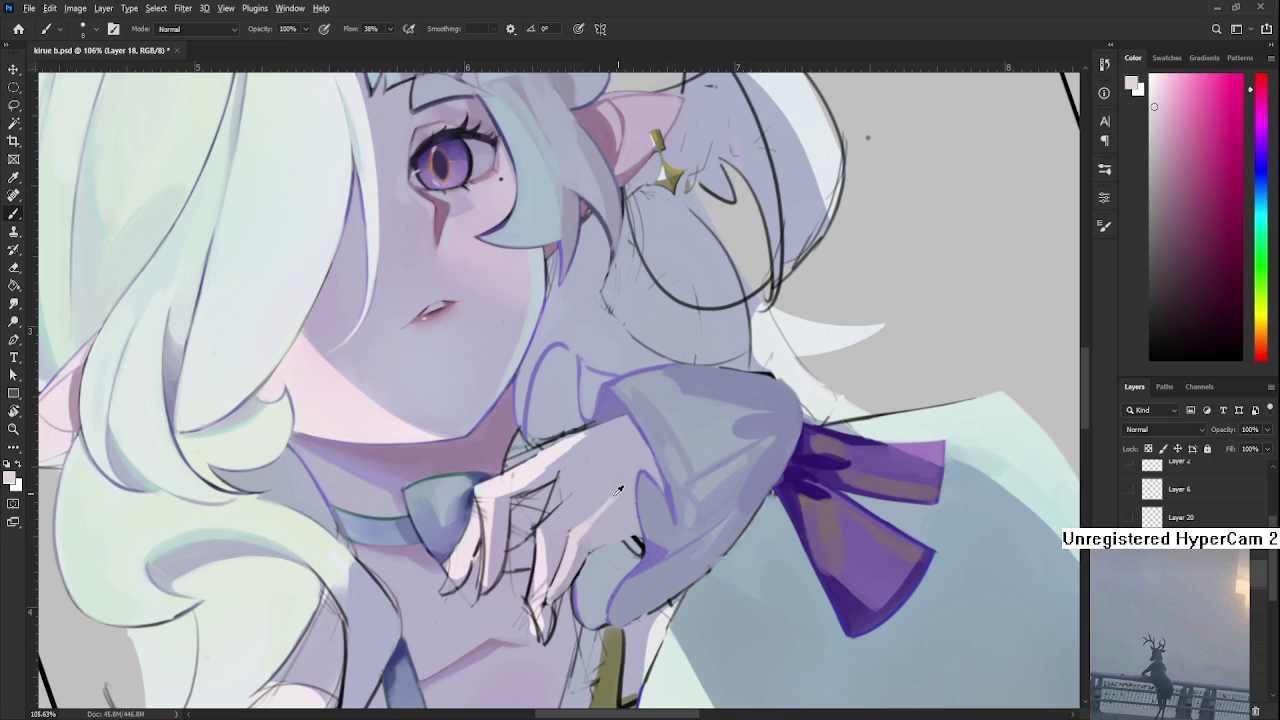
alt+click(594, 512)
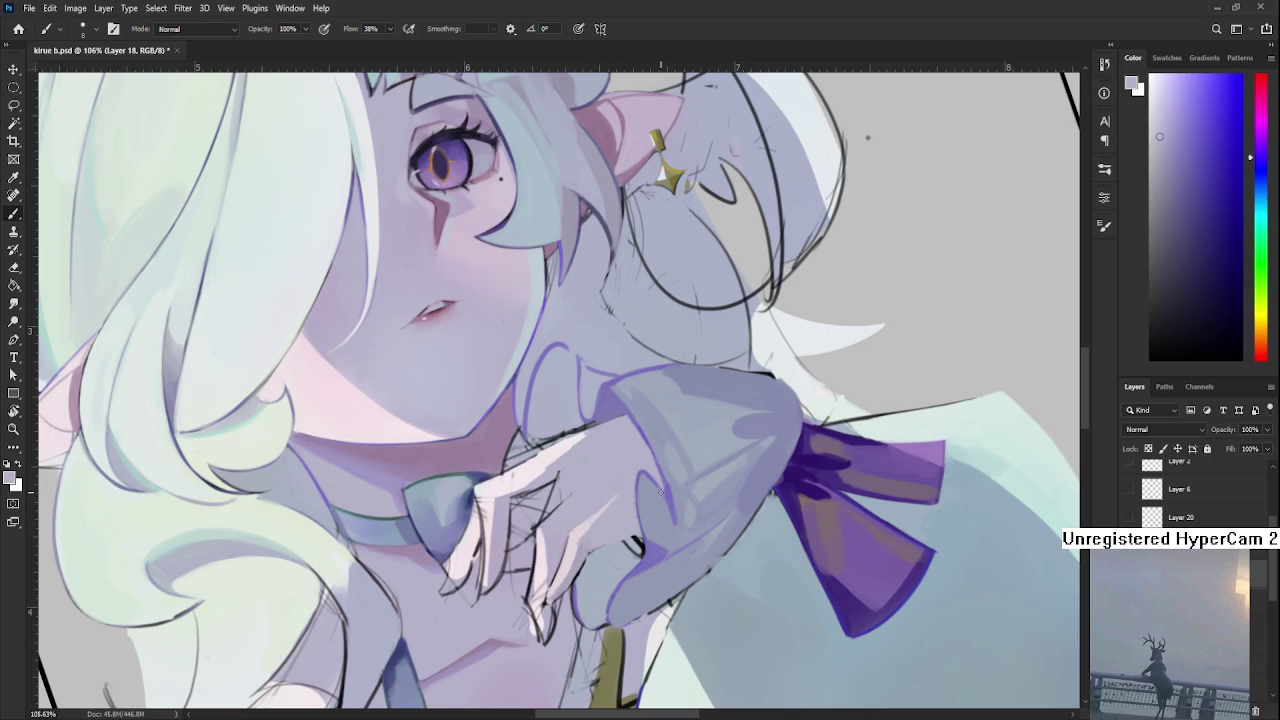
scroll(660, 490, down, 4)
Tilt the canvas to a comfortable angle and switch to a small Brush.
scroll(655, 489, down, 2)
scroll(649, 488, down, 1)
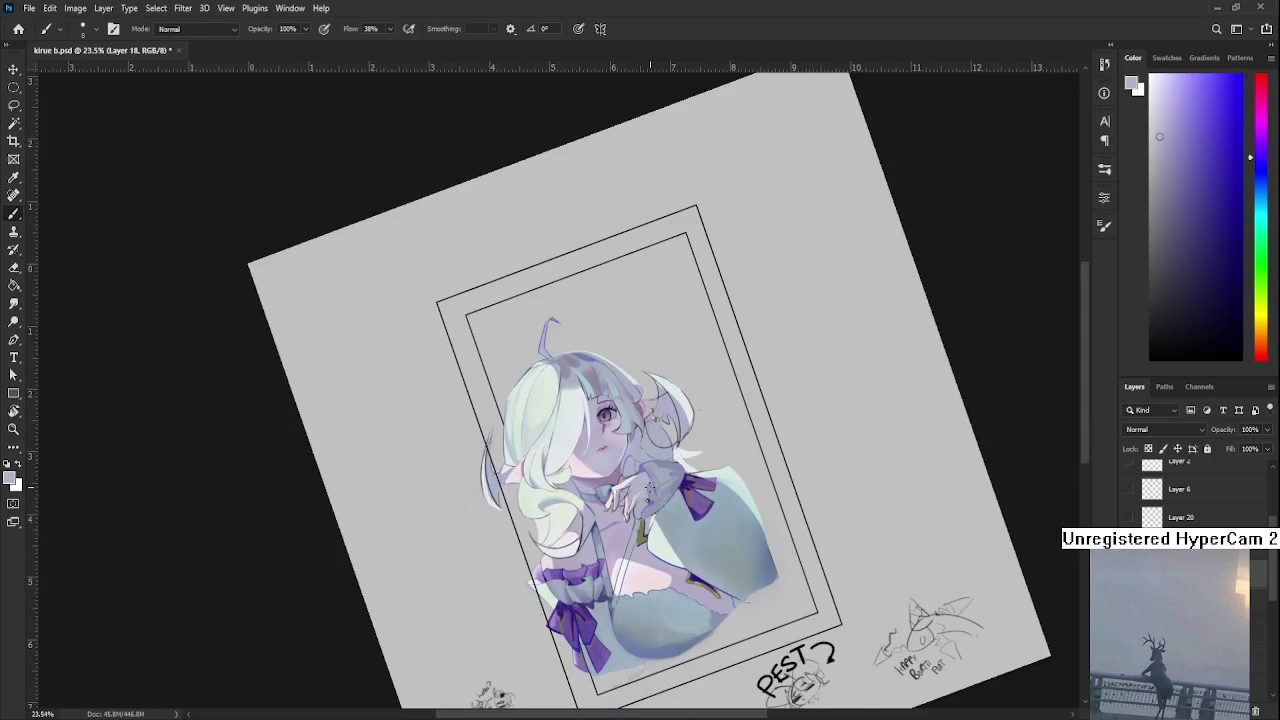
scroll(650, 487, up, 3)
scroll(650, 487, up, 2)
key(r)
mouse_move(650, 487)
mouse_down()
mouse_move(645, 557)
mouse_move(600, 530)
mouse_move(467, 505)
mouse_up()
scroll(591, 523, up, 3)
key(b)
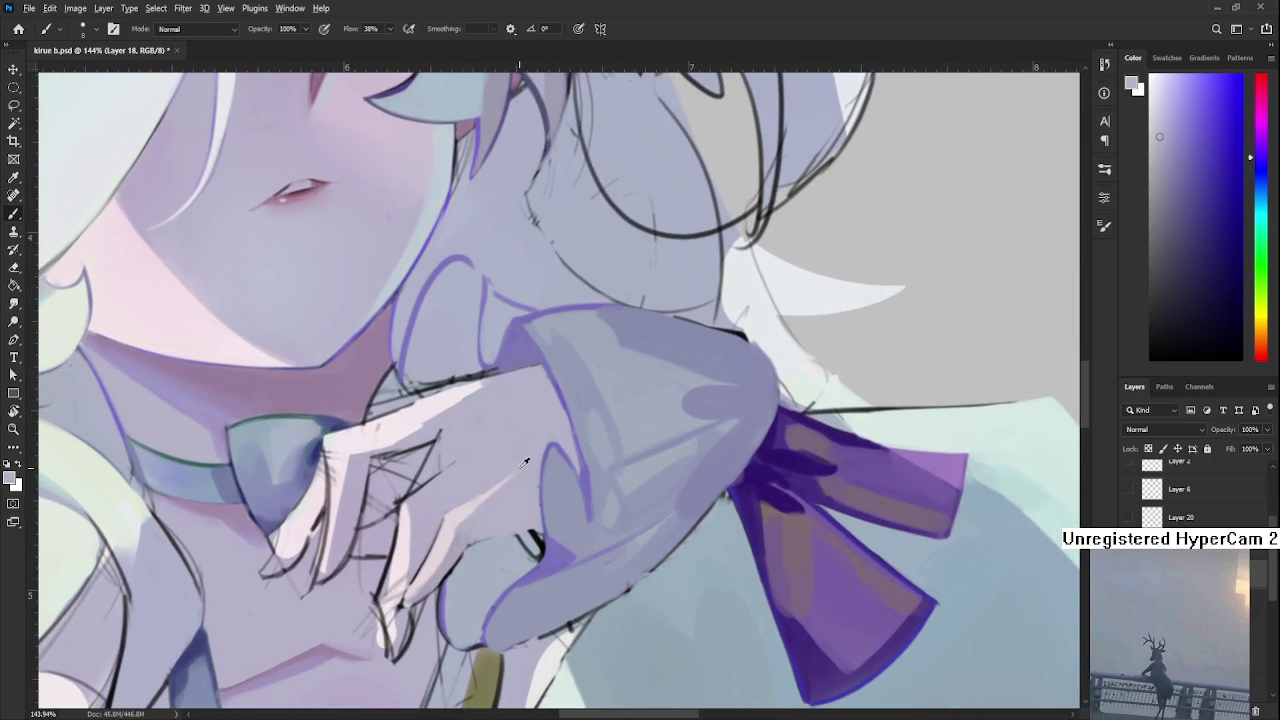
key(bracketleft)
drag(492, 474, 530, 476)
Sample the lavender-pink skin tone near the neck and paint soft shading on the hand, redoing the first stroke.
key(ctrl+0)
alt+click(457, 429)
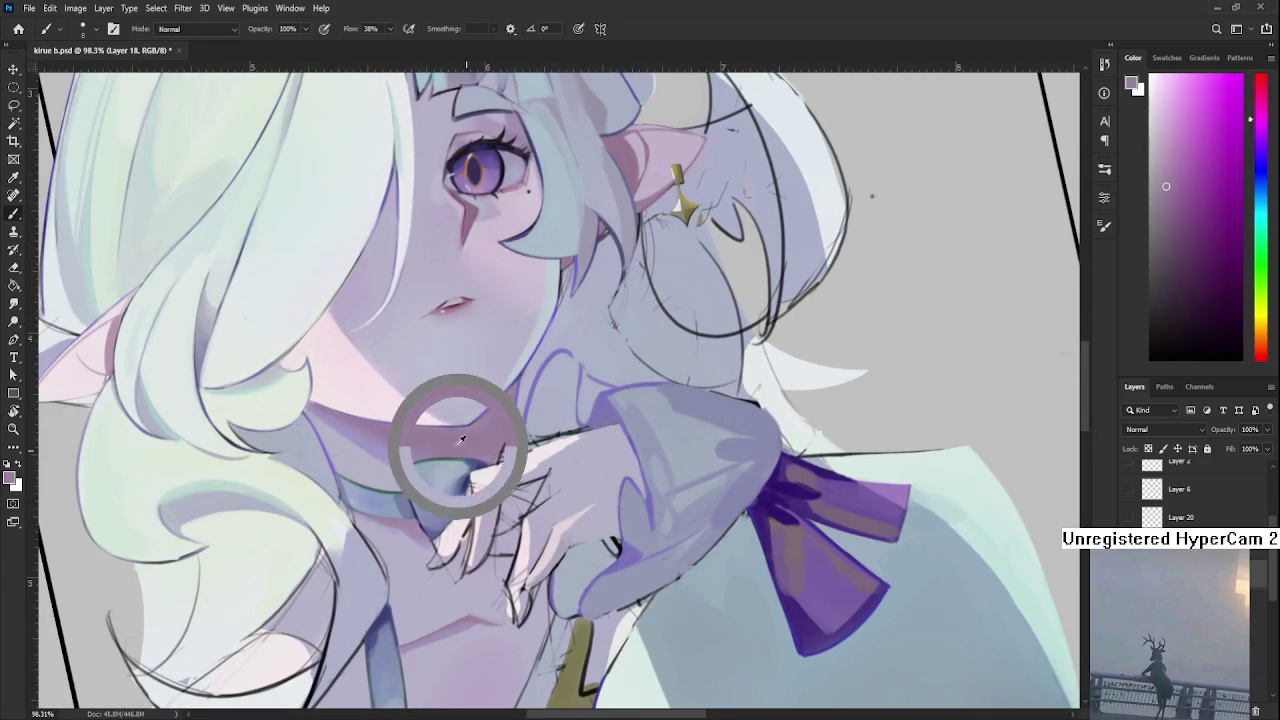
scroll(460, 506, up, 3)
scroll(484, 511, up, 1)
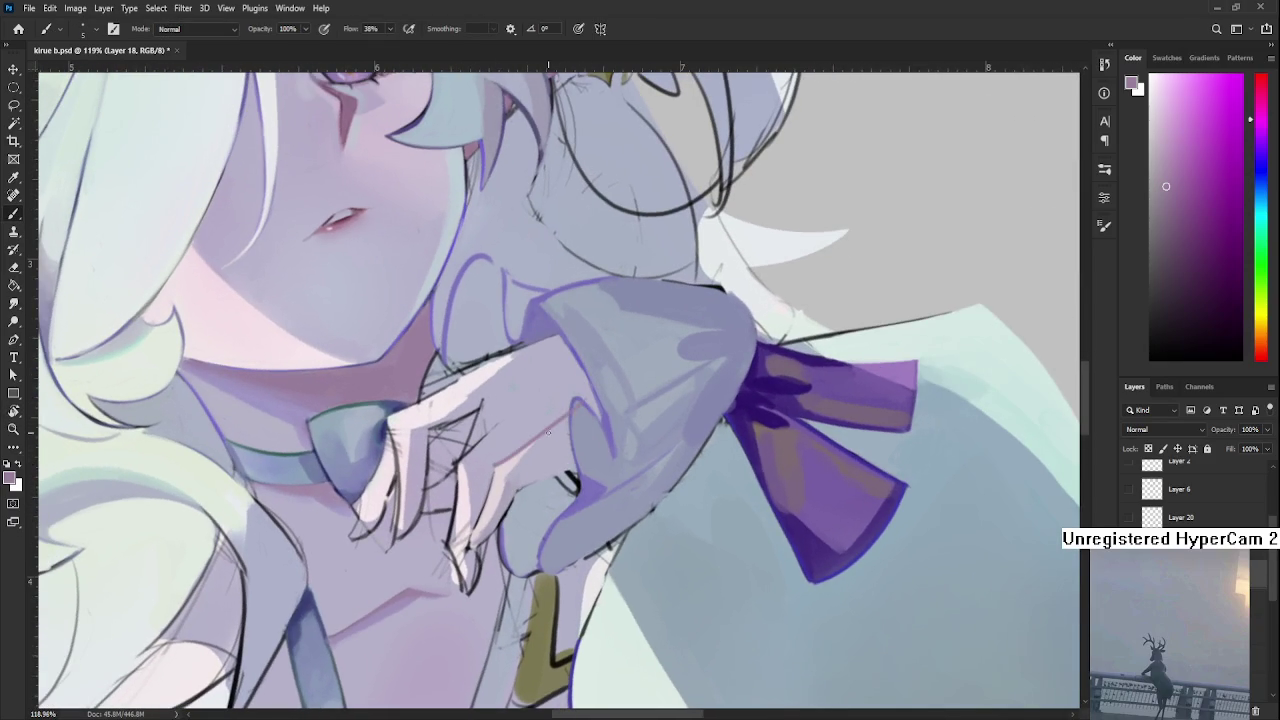
drag(555, 410, 538, 428)
key(ctrl+z)
scroll(521, 433, up, 1)
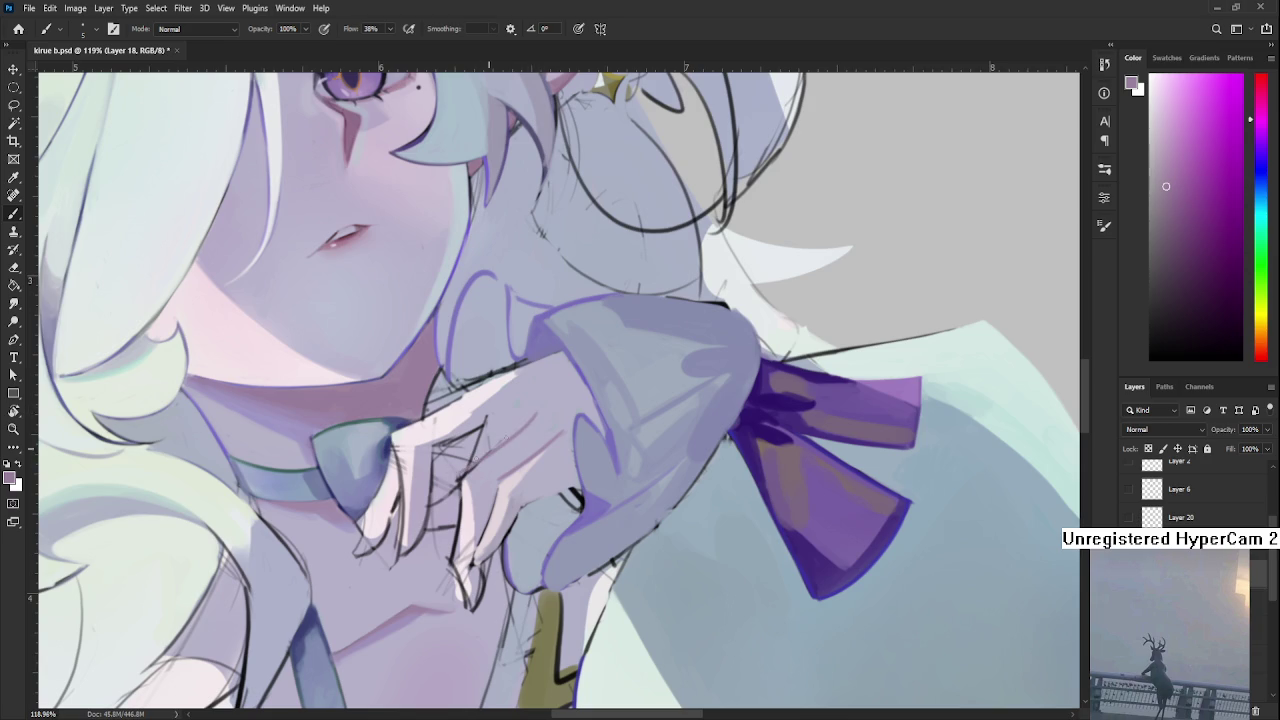
mouse_move(540, 420)
mouse_down()
mouse_move(505, 447)
mouse_move(535, 420)
mouse_up()
Zoom out, rotate the canvas view, and zoom back in on the hand.
scroll(552, 412, down, 5)
mouse_move(552, 412)
mouse_down()
mouse_move(617, 490)
mouse_move(578, 492)
mouse_up()
scroll(577, 469, up, 1)
scroll(520, 455, up, 2)
scroll(449, 443, up, 1)
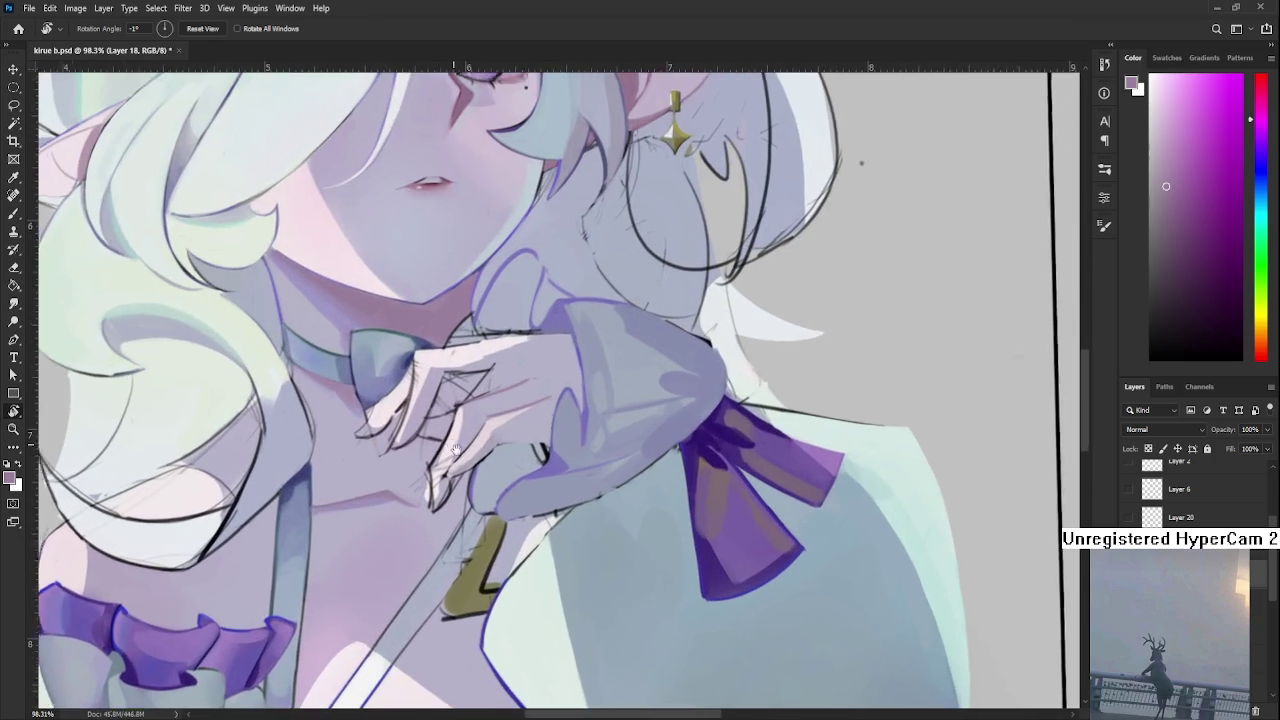
scroll(449, 443, up, 1)
scroll(490, 460, up, 1)
Pan the view to recentre the hand and show more of the face.
key(b)
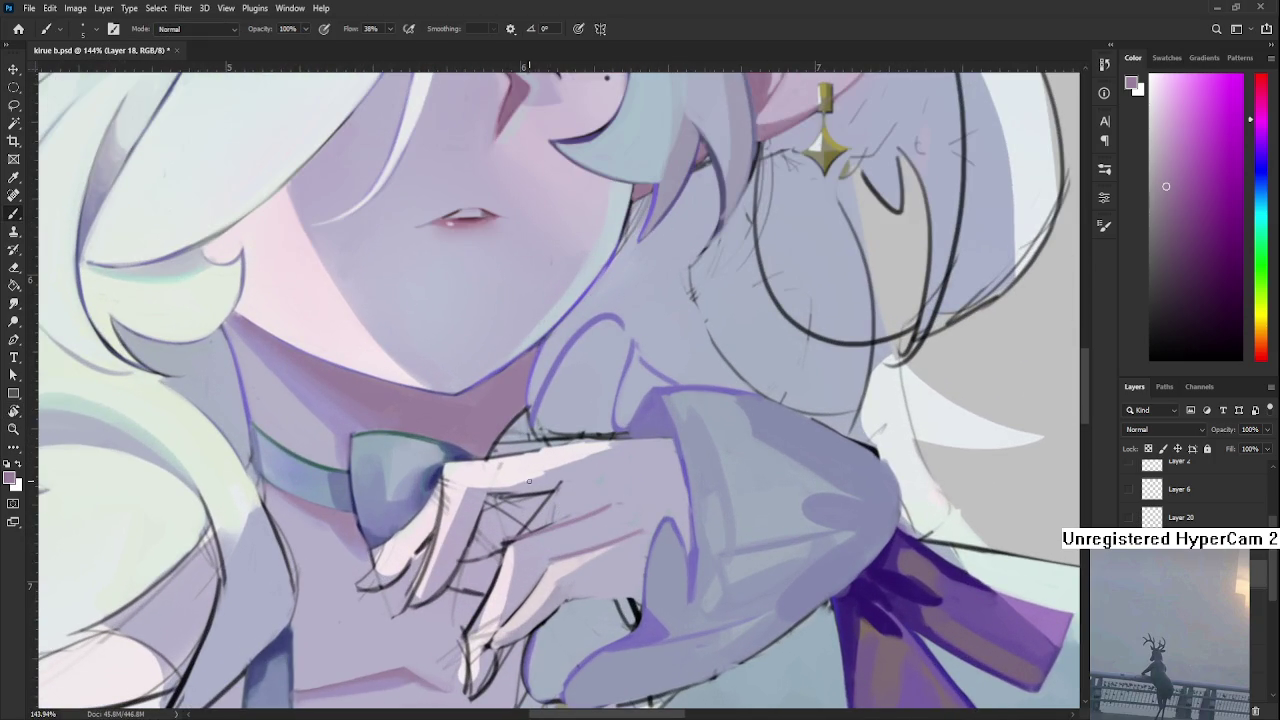
drag(542, 520, 560, 449)
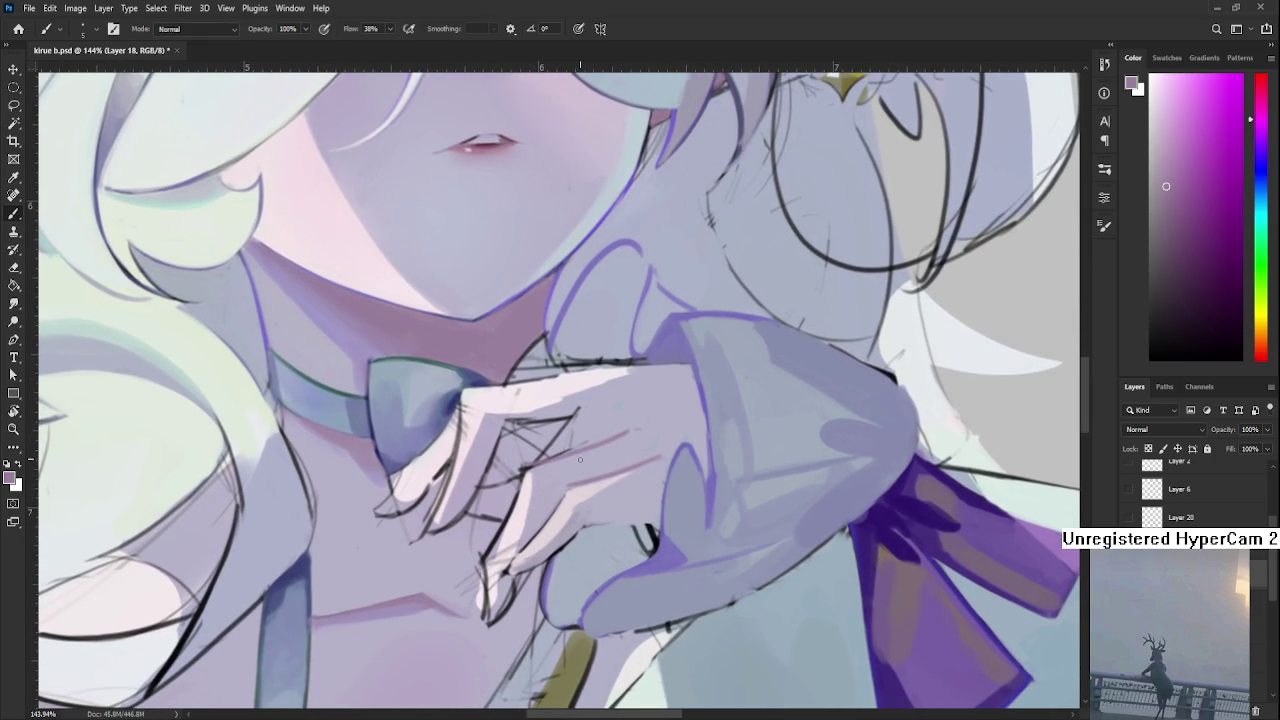
drag(577, 430, 565, 444)
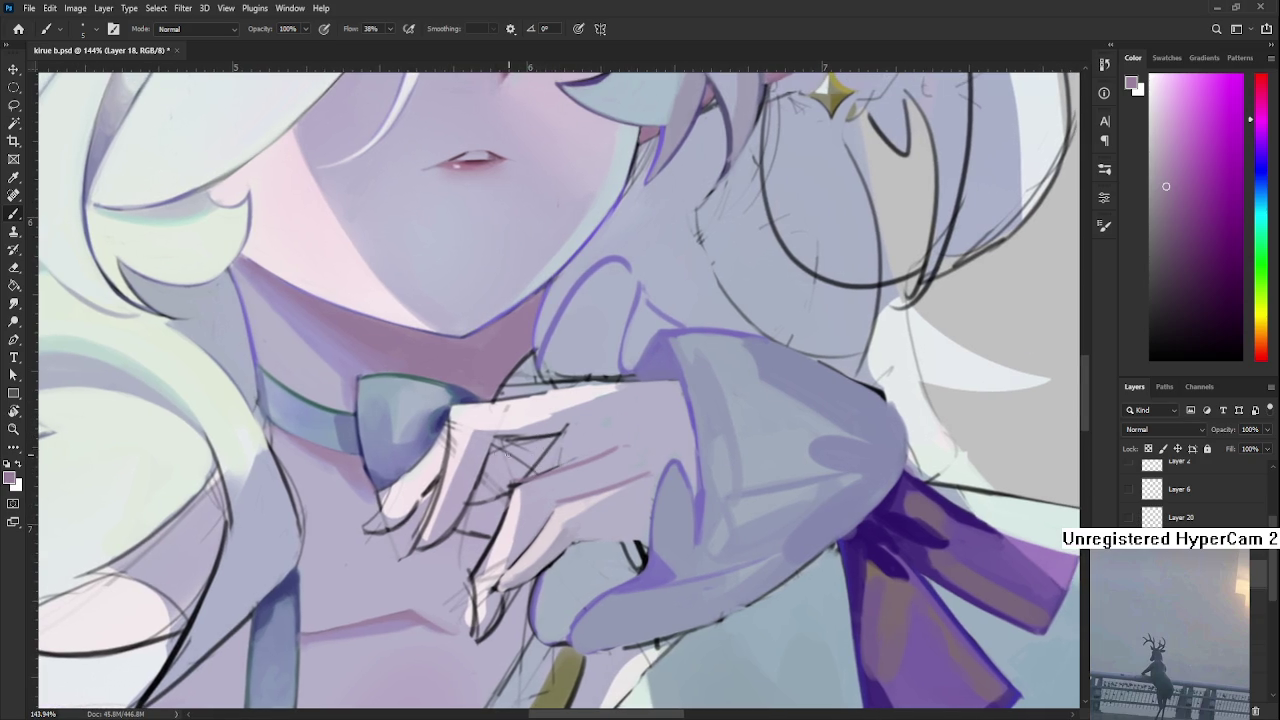
drag(503, 462, 495, 521)
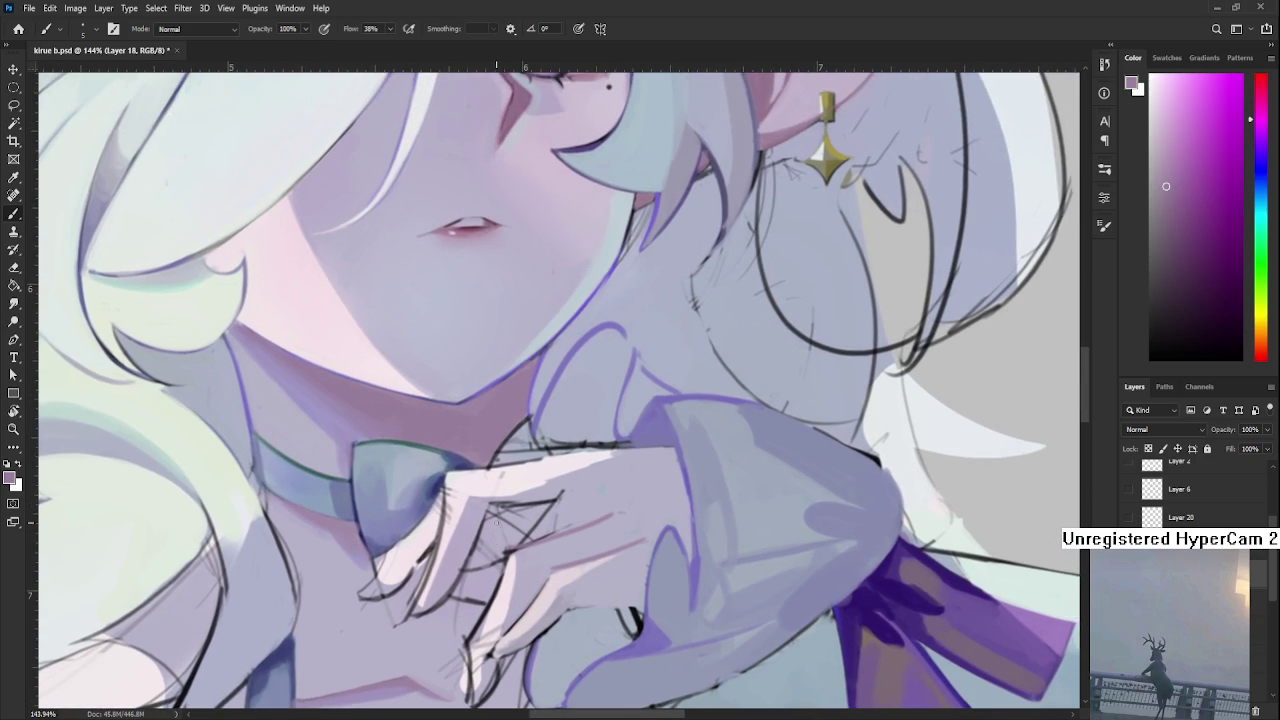
scroll(495, 521, down, 3)
scroll(495, 521, down, 2)
scroll(898, 278, up, 2)
scroll(898, 278, up, 2)
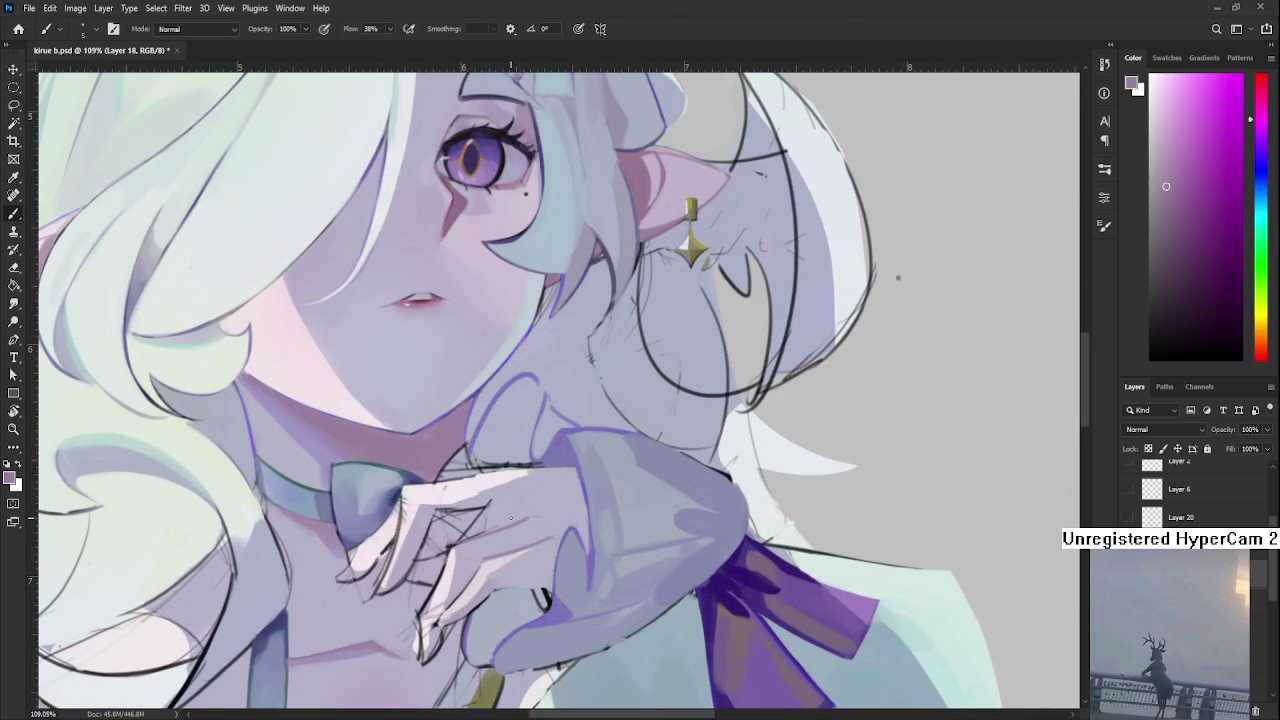
drag(416, 496, 428, 474)
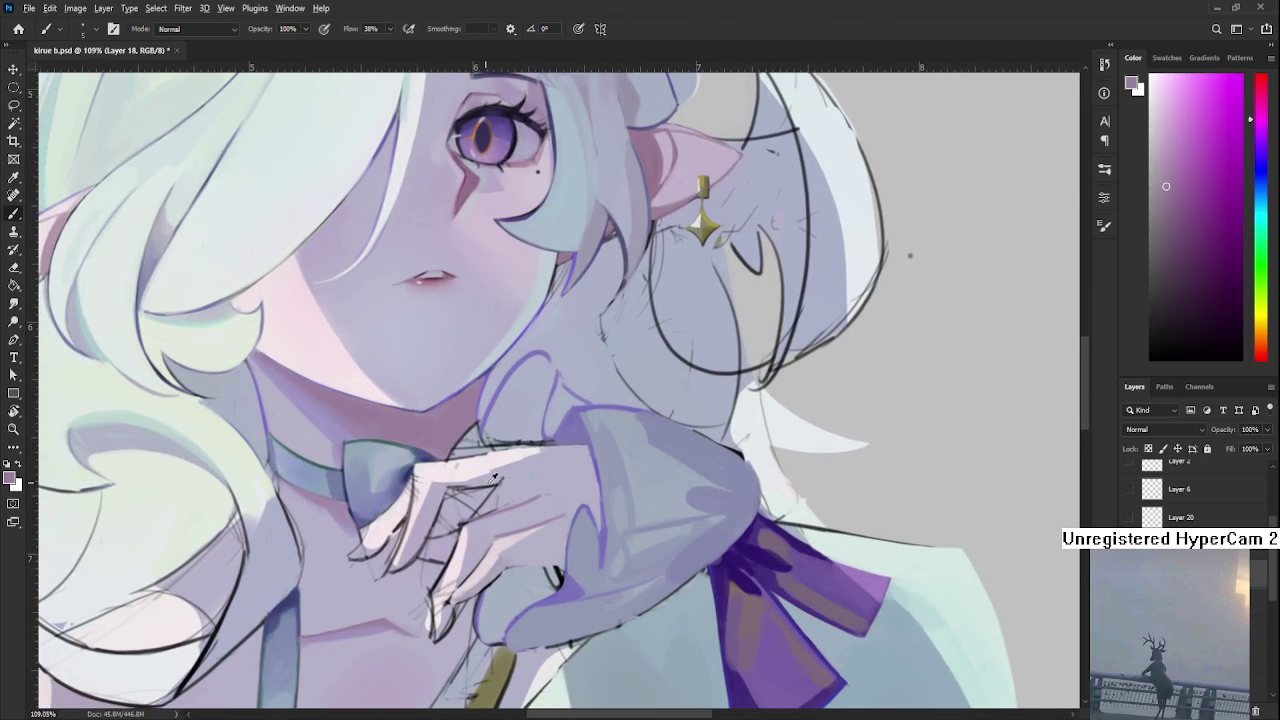
Settle on a pale lavender sampled from the hand, then zoom out to about 56%.
alt+click(495, 478)
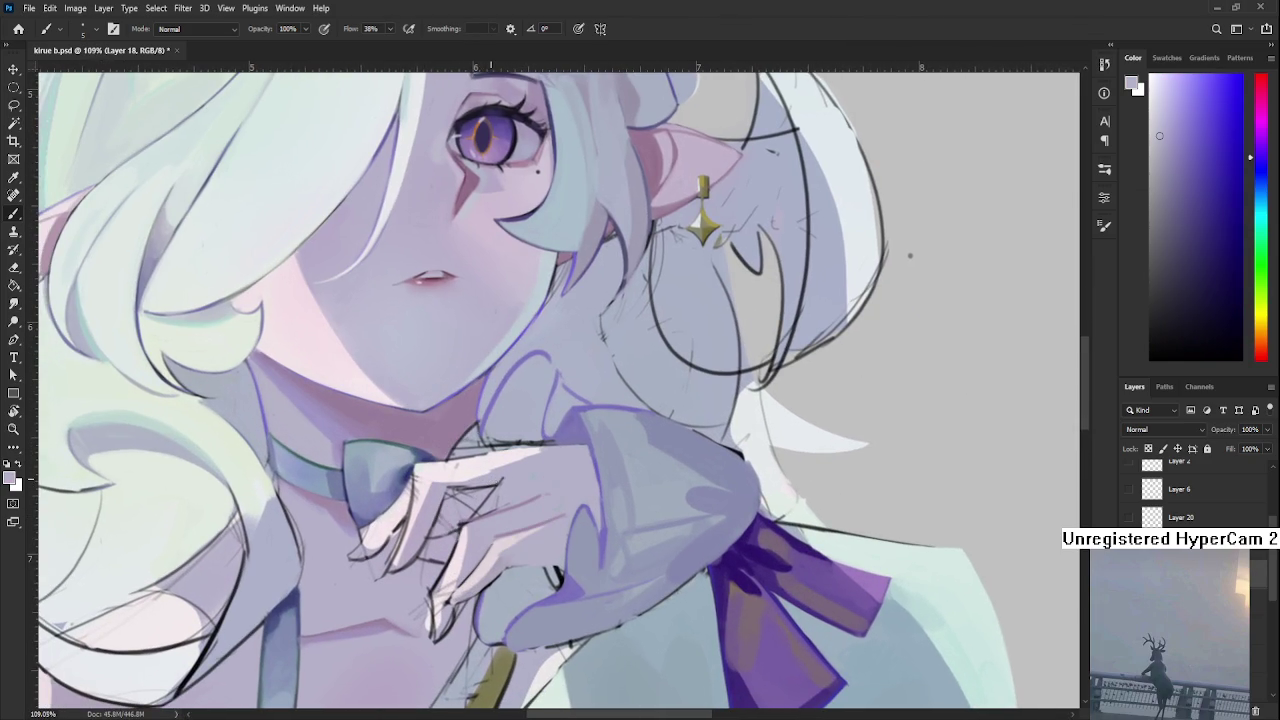
alt+click(514, 500)
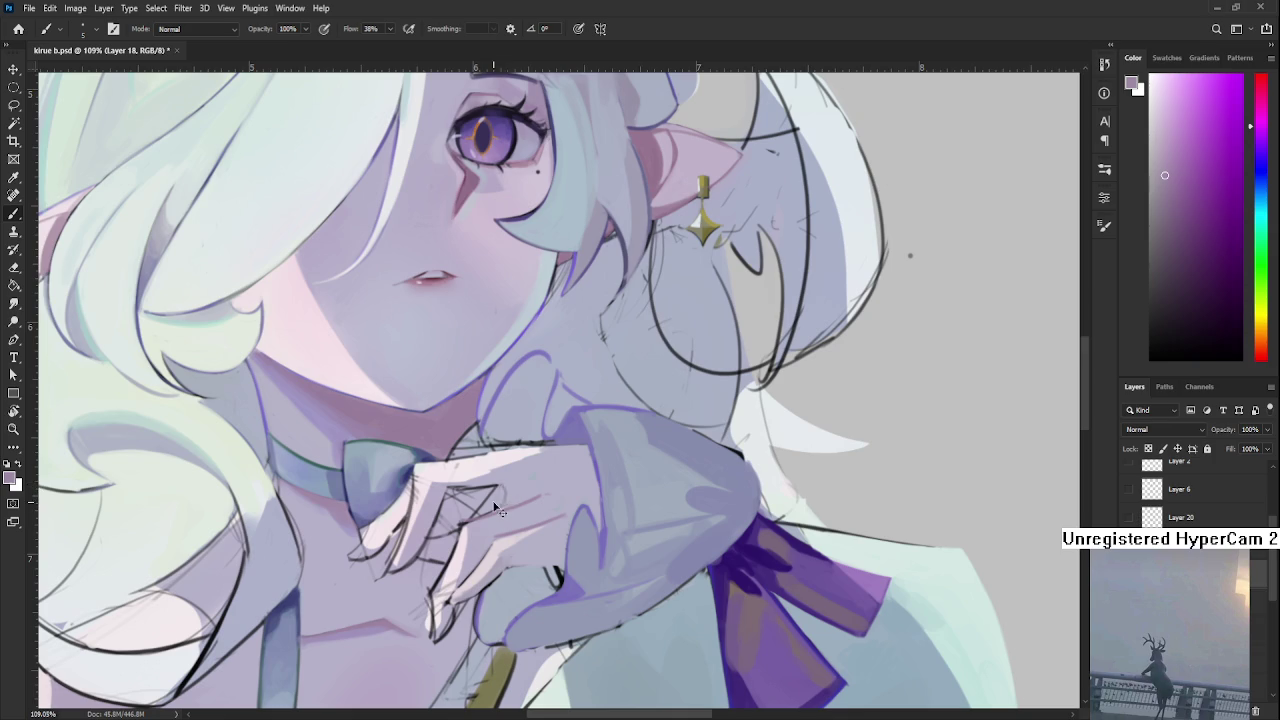
alt+click(500, 495)
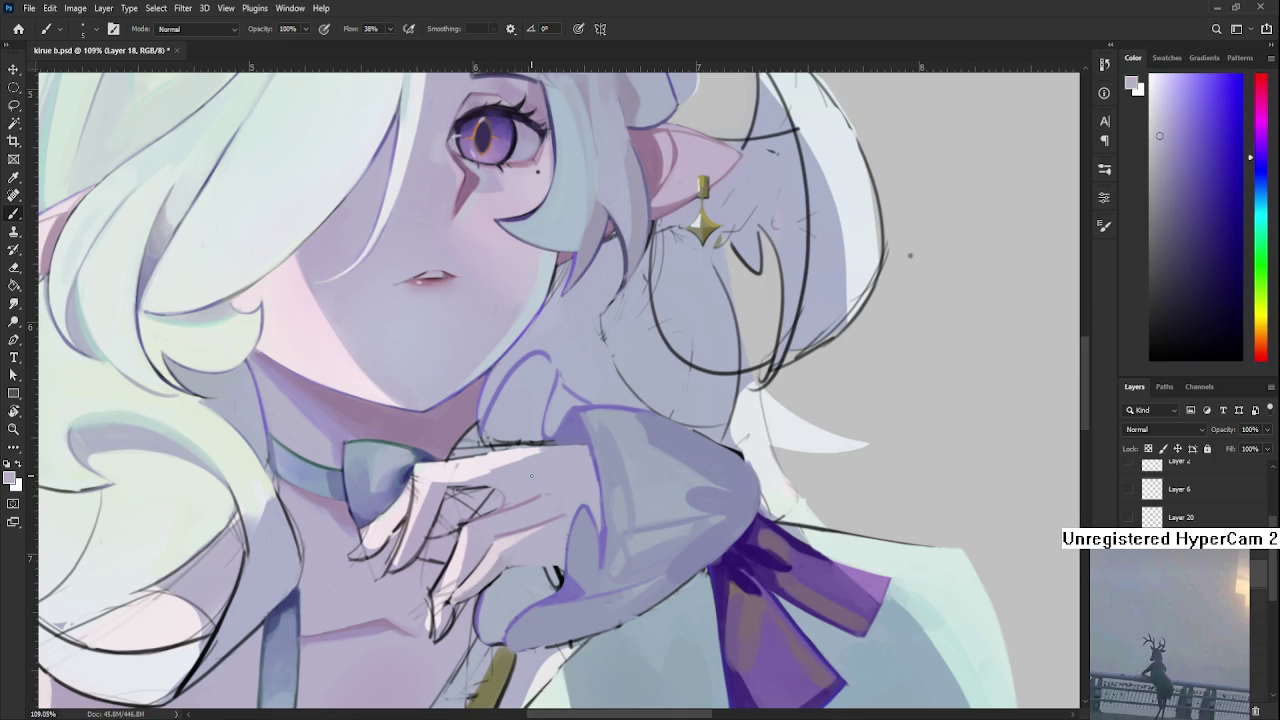
drag(614, 566, 370, 600)
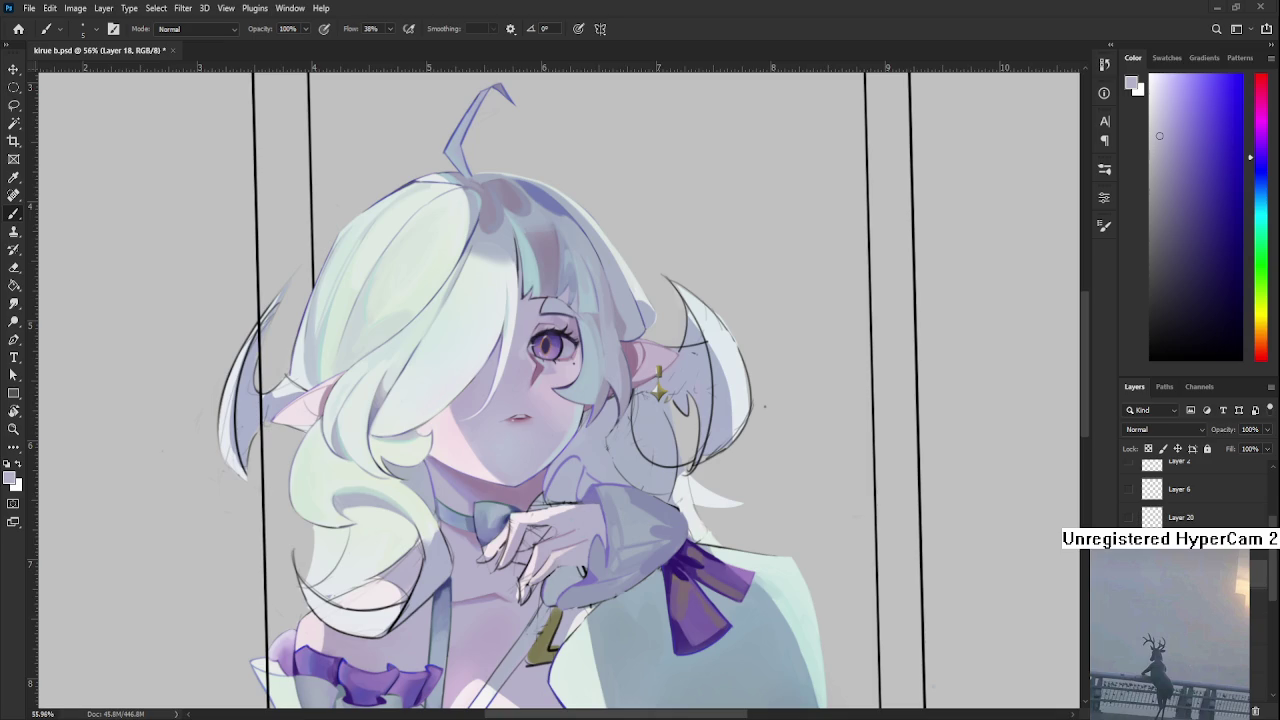
Open Raid.psd from the recent files on the Home screen.
scroll(560, 390, down, 3)
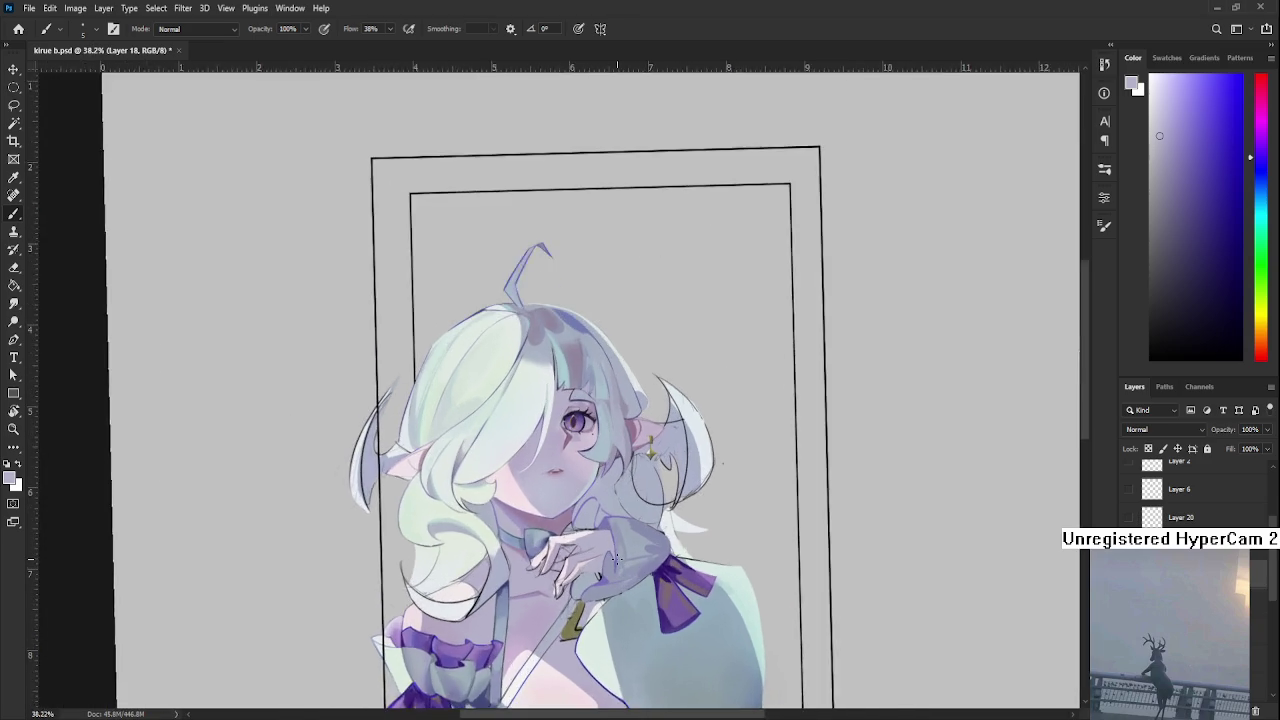
scroll(560, 390, up, 3)
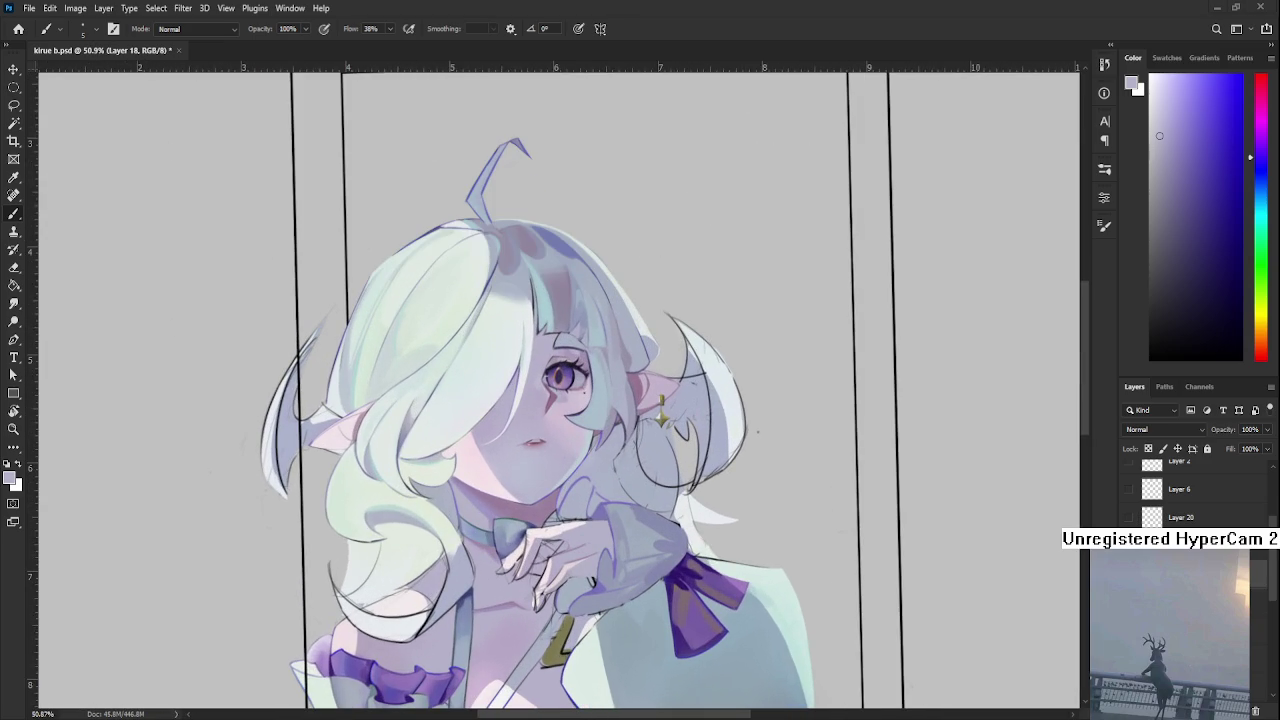
scroll(560, 390, down, 2)
scroll(560, 390, down, 2)
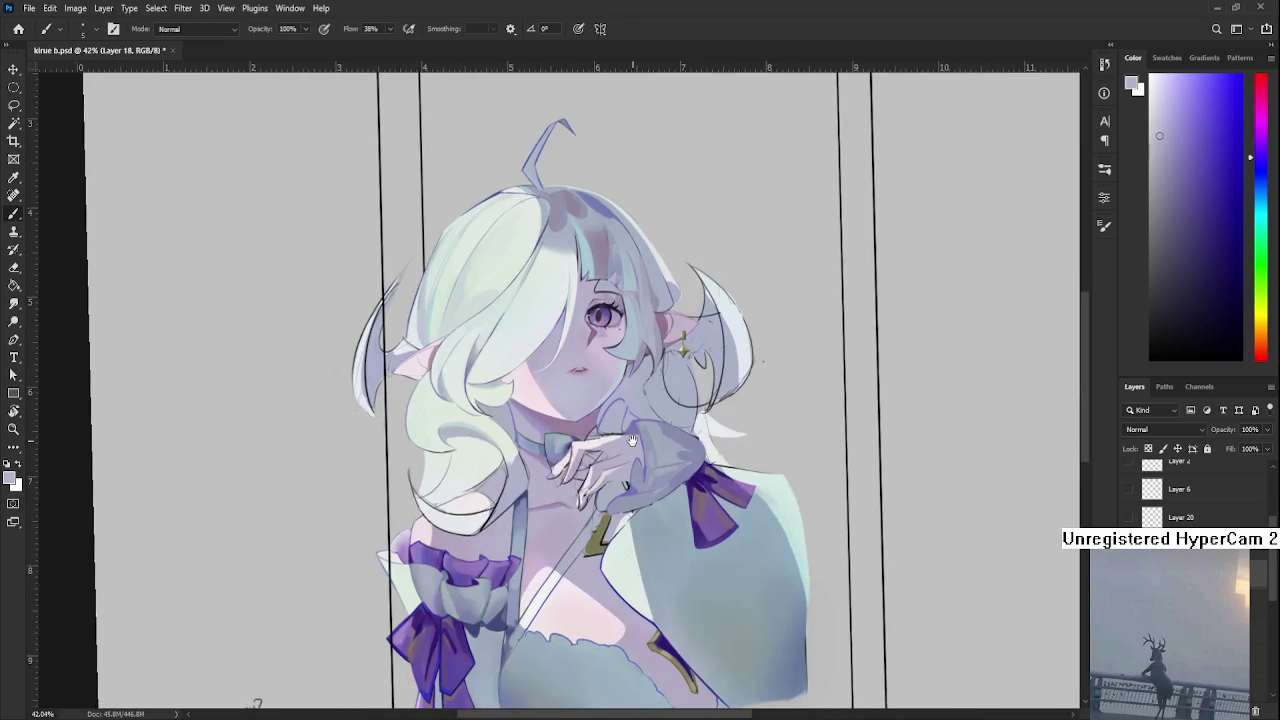
click(18, 28)
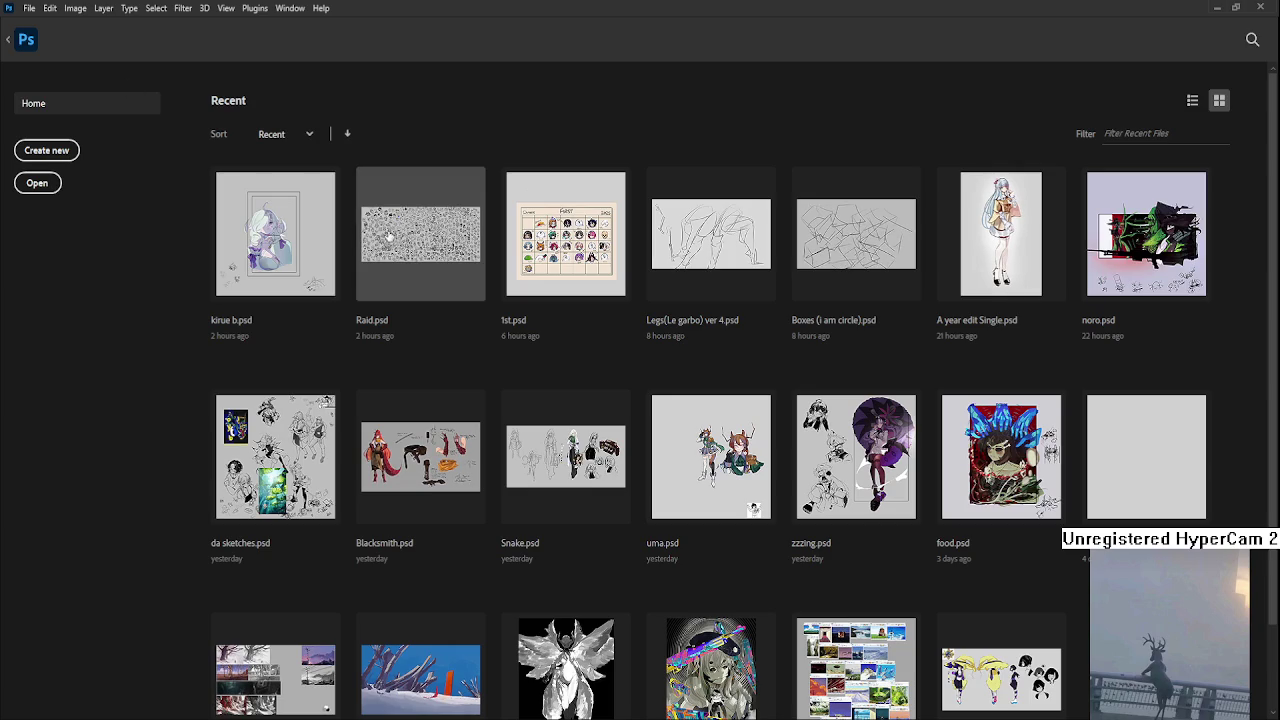
click(390, 237)
Zoom in on the small elf girl doodle and sketch a black halo above her.
scroll(549, 425, up, 3)
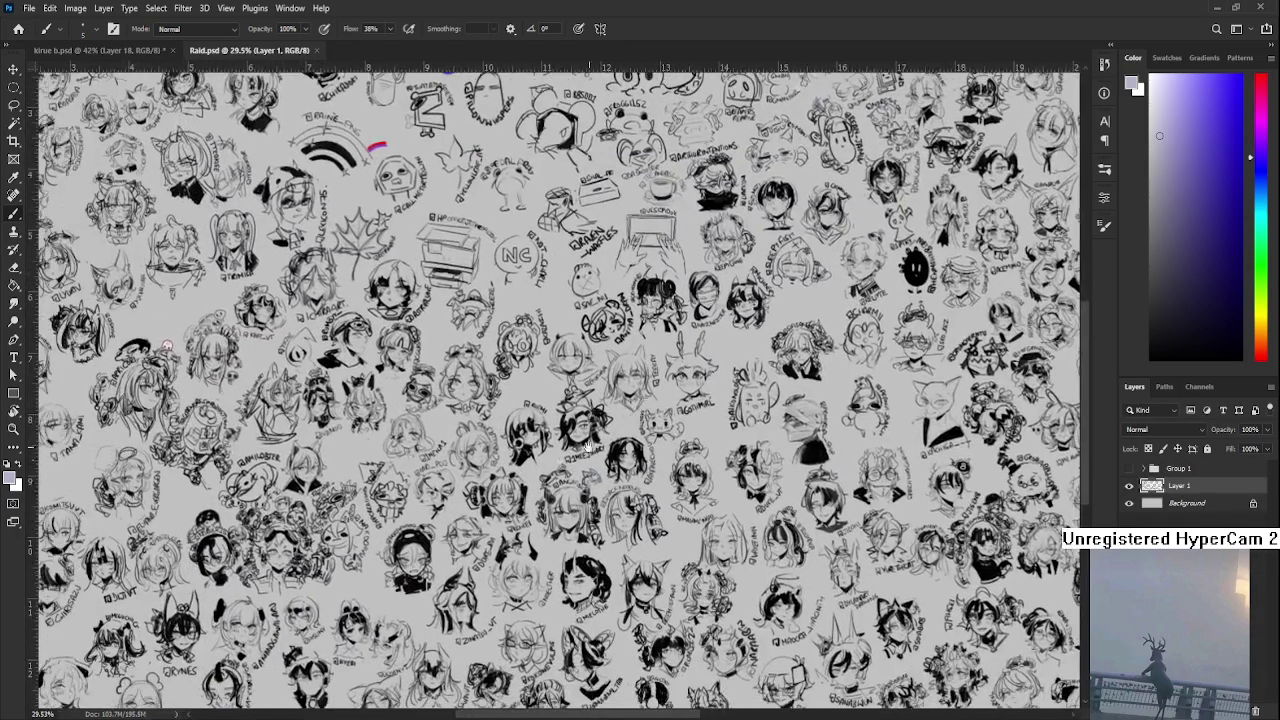
scroll(549, 425, up, 2)
scroll(549, 425, up, 1)
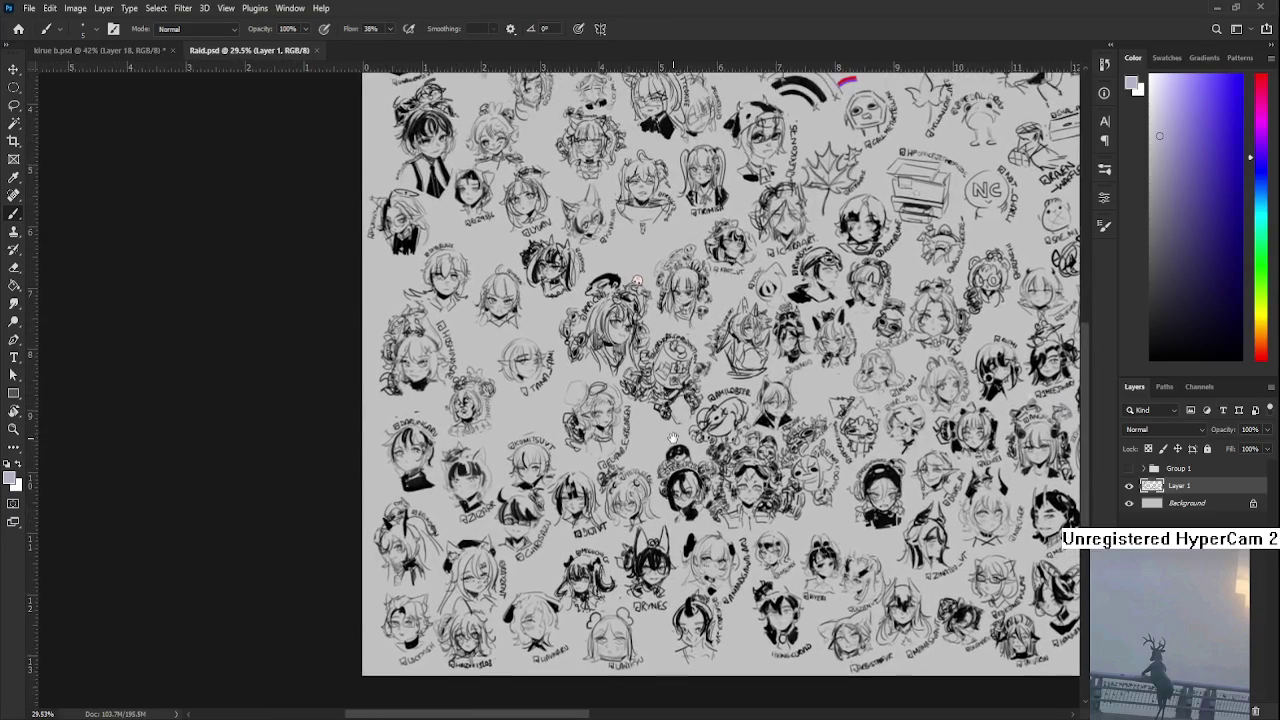
scroll(549, 425, up, 2)
scroll(549, 425, up, 2)
scroll(491, 344, up, 3)
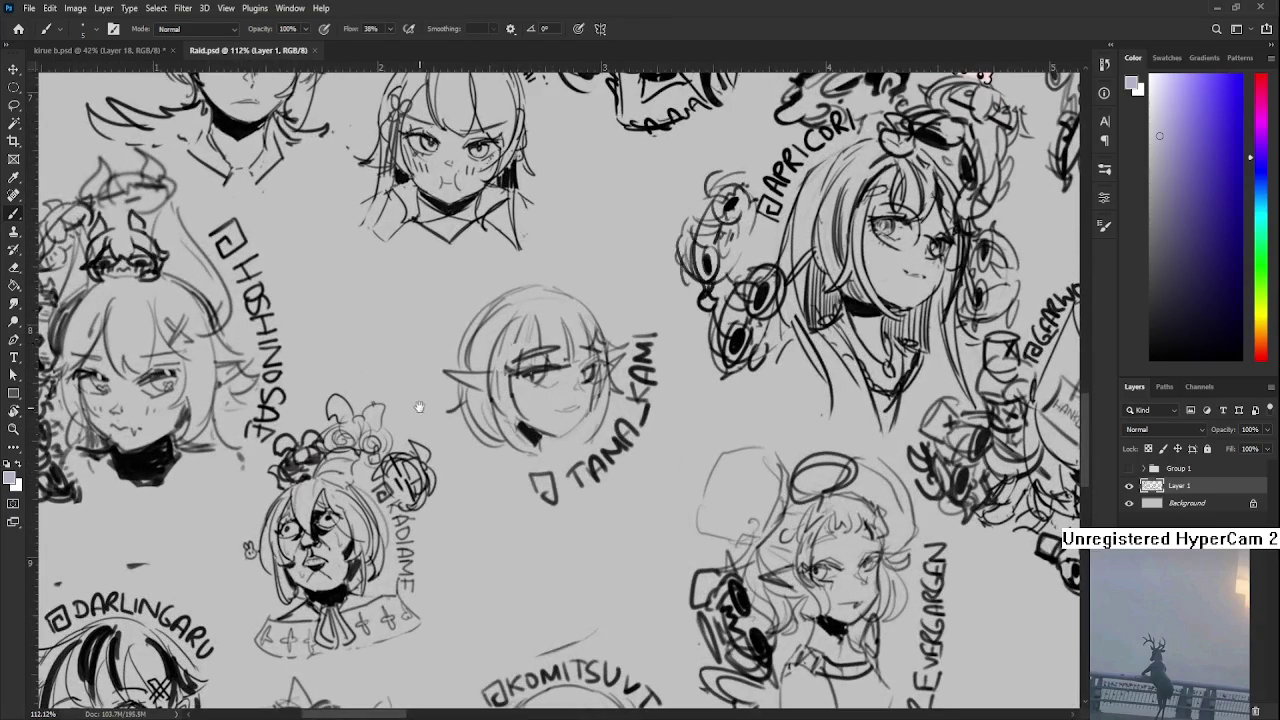
scroll(450, 340, up, 2)
drag(424, 330, 405, 363)
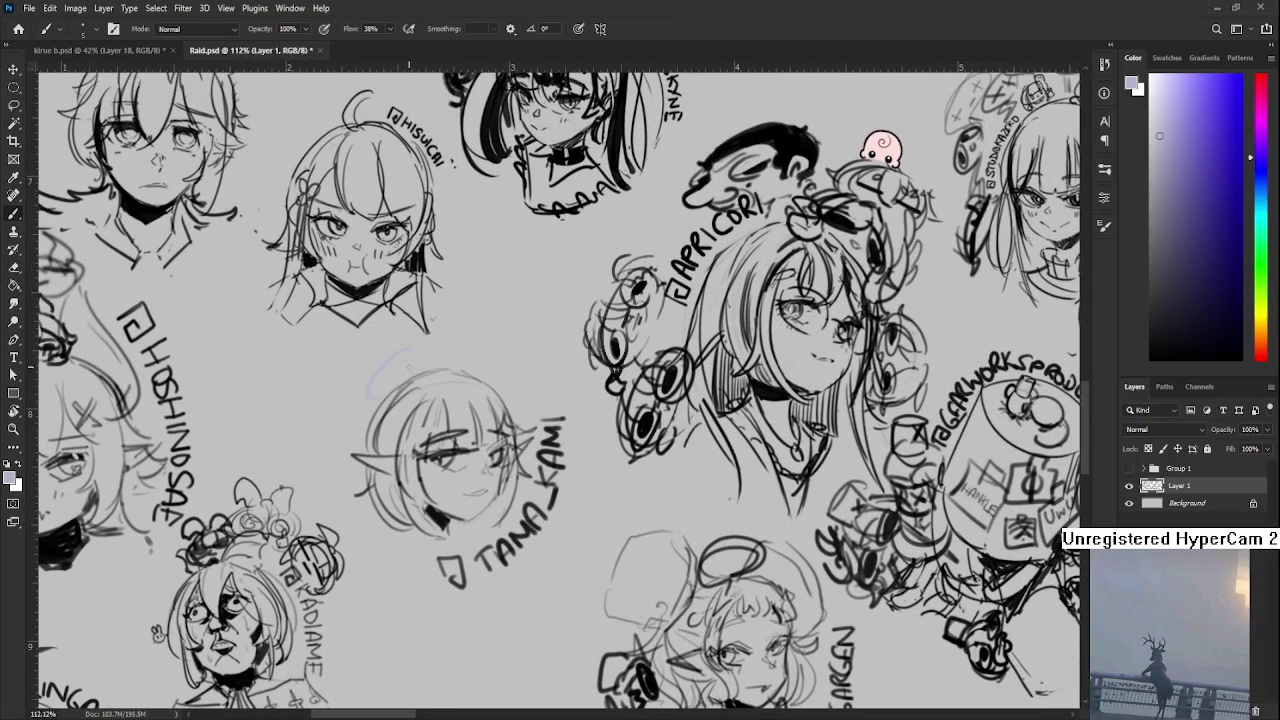
key(x)
mouse_move(398, 348)
mouse_down()
mouse_move(404, 366)
mouse_move(358, 429)
mouse_up()
mouse_move(420, 369)
mouse_down()
mouse_move(430, 386)
mouse_move(356, 428)
mouse_move(426, 376)
mouse_move(362, 404)
mouse_move(416, 366)
mouse_up()
mouse_move(363, 400)
mouse_down()
mouse_move(379, 384)
mouse_move(356, 434)
mouse_up()
drag(432, 360, 466, 346)
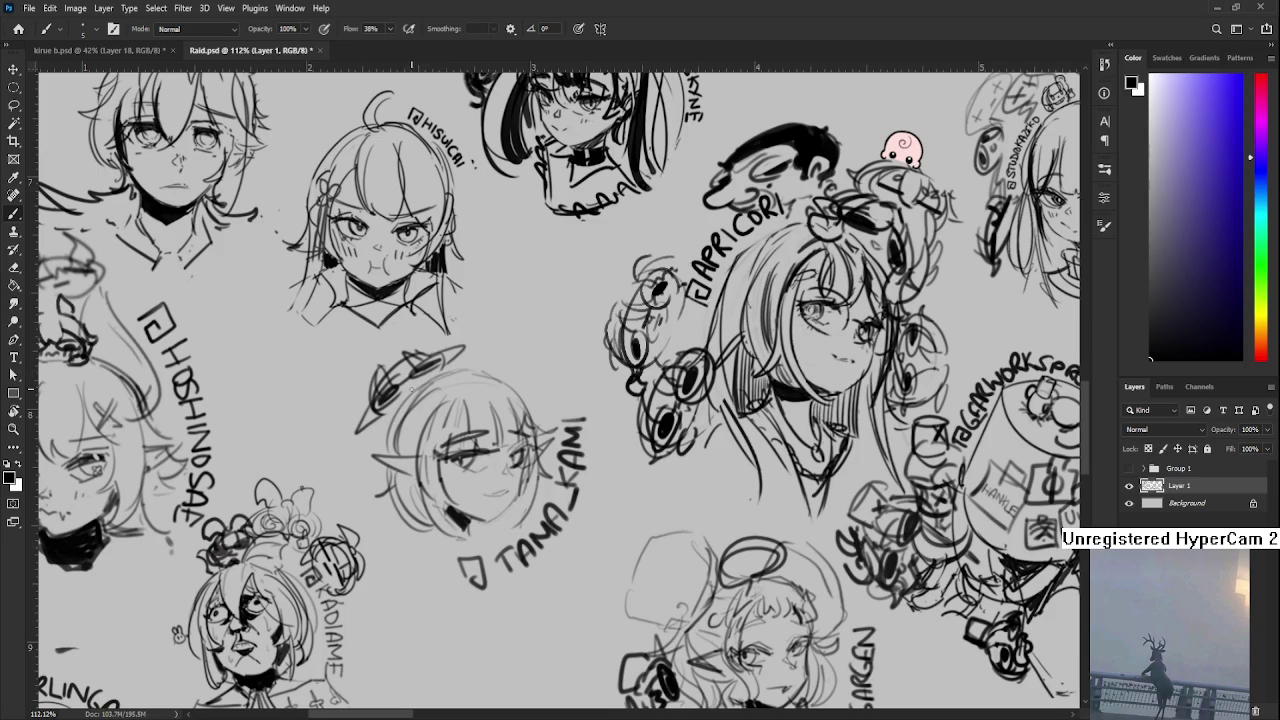
mouse_move(380, 376)
mouse_down()
mouse_move(434, 350)
mouse_move(346, 420)
mouse_up()
Save the Raid.psd sketch sheet.
scroll(366, 370, down, 2)
scroll(366, 370, down, 3)
scroll(366, 370, down, 2)
scroll(446, 370, down, 1)
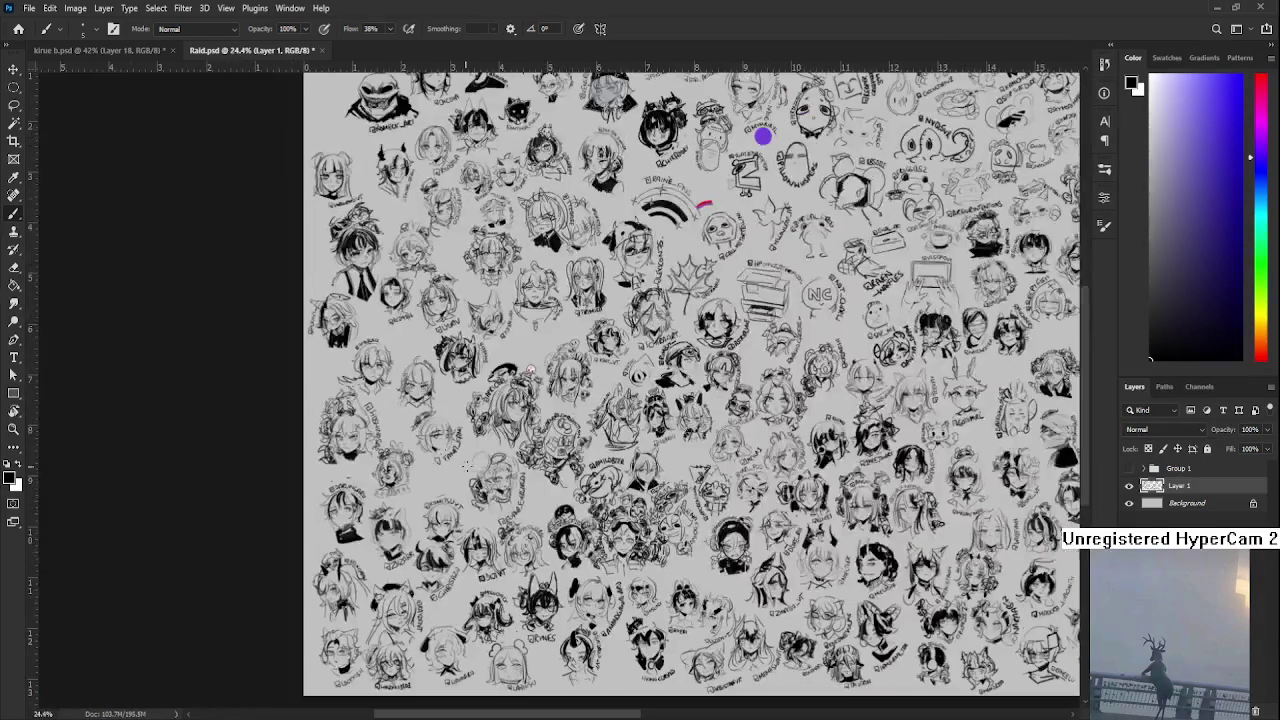
key(r)
key(ctrl+s)
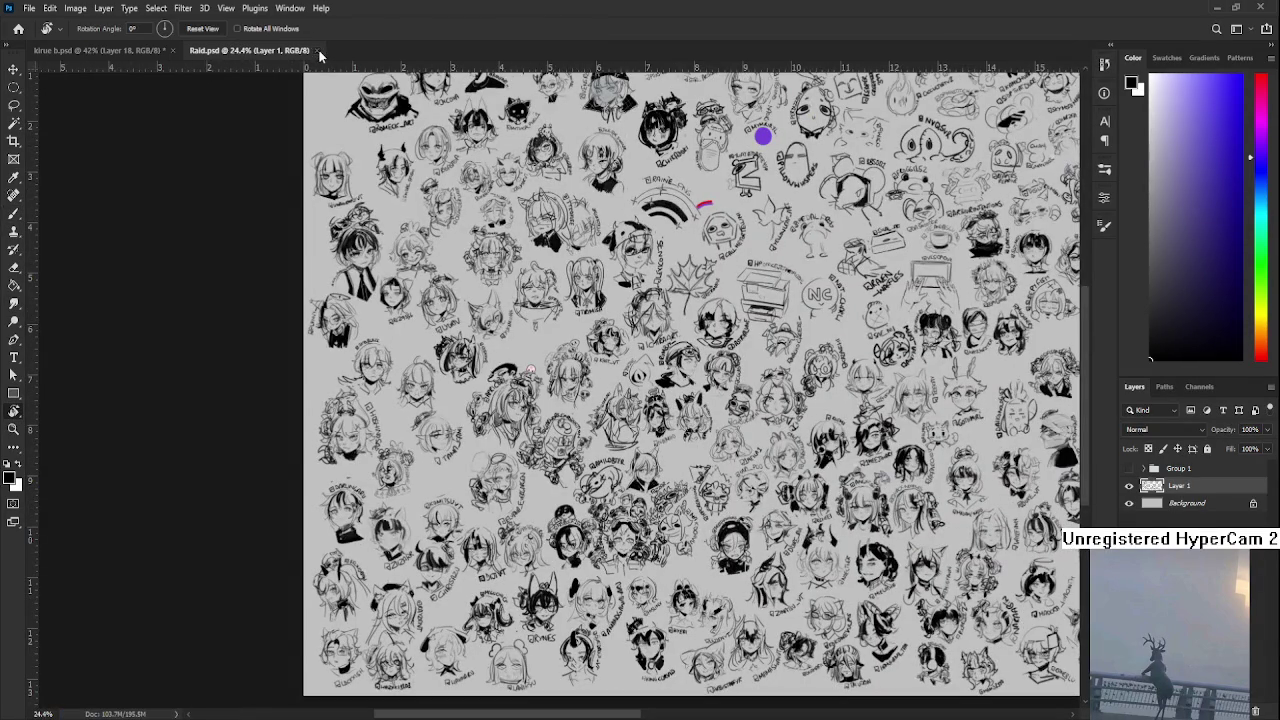
Close Raid.psd and return to the kirue b.psd elf portrait.
click(318, 51)
scroll(534, 472, up, 2)
scroll(534, 472, up, 1)
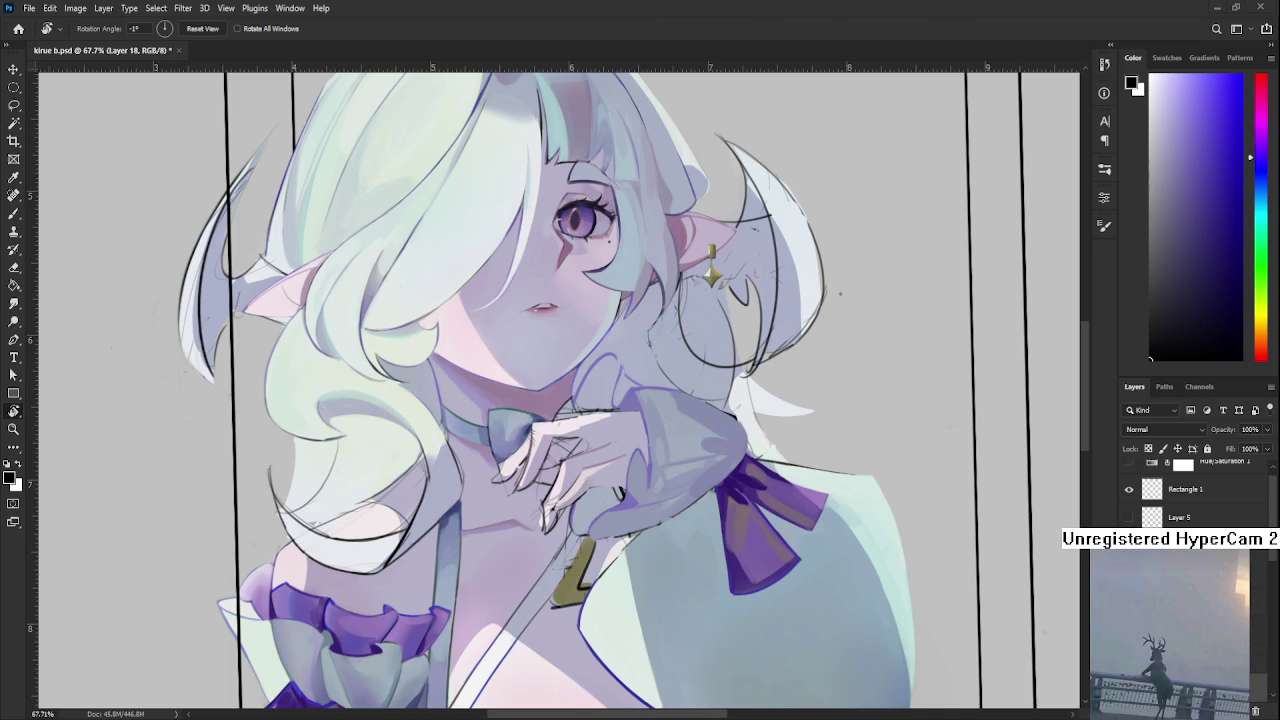
scroll(388, 575, down, 3)
scroll(388, 575, down, 2)
scroll(340, 680, down, 2)
scroll(300, 695, up, 2)
scroll(300, 695, up, 2)
scroll(567, 526, up, 3)
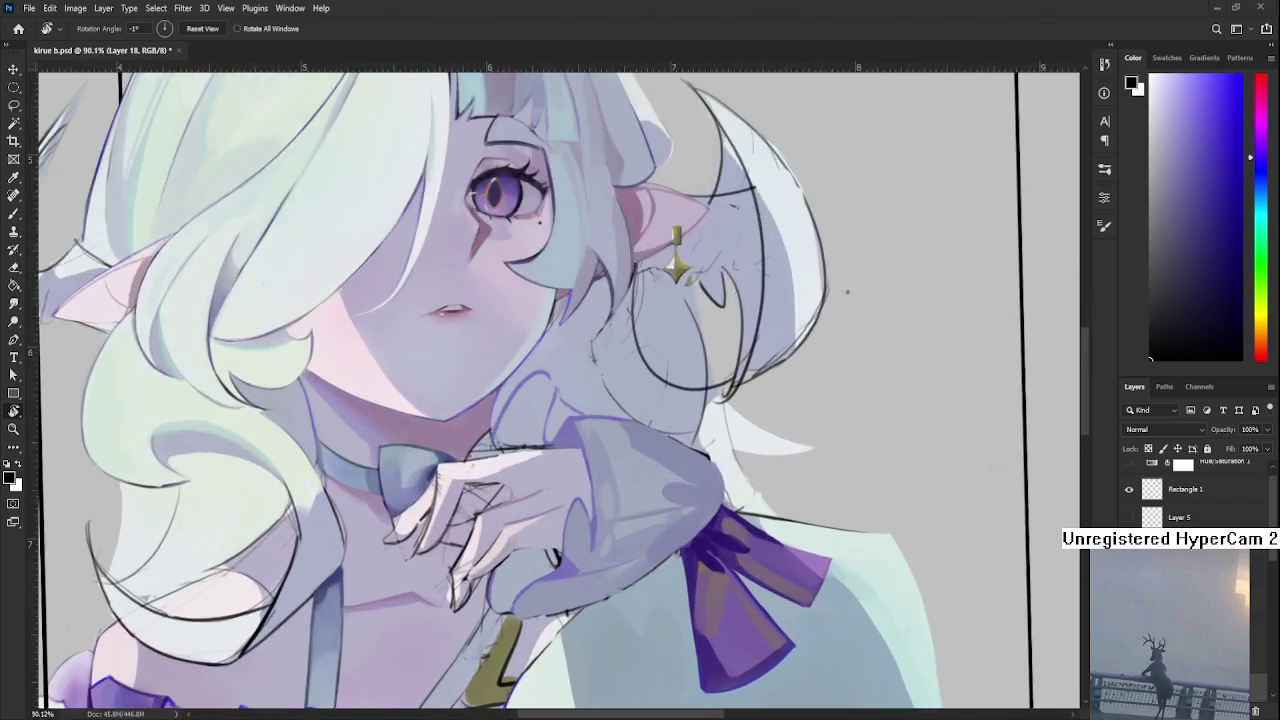
scroll(567, 526, up, 3)
scroll(520, 560, down, 3)
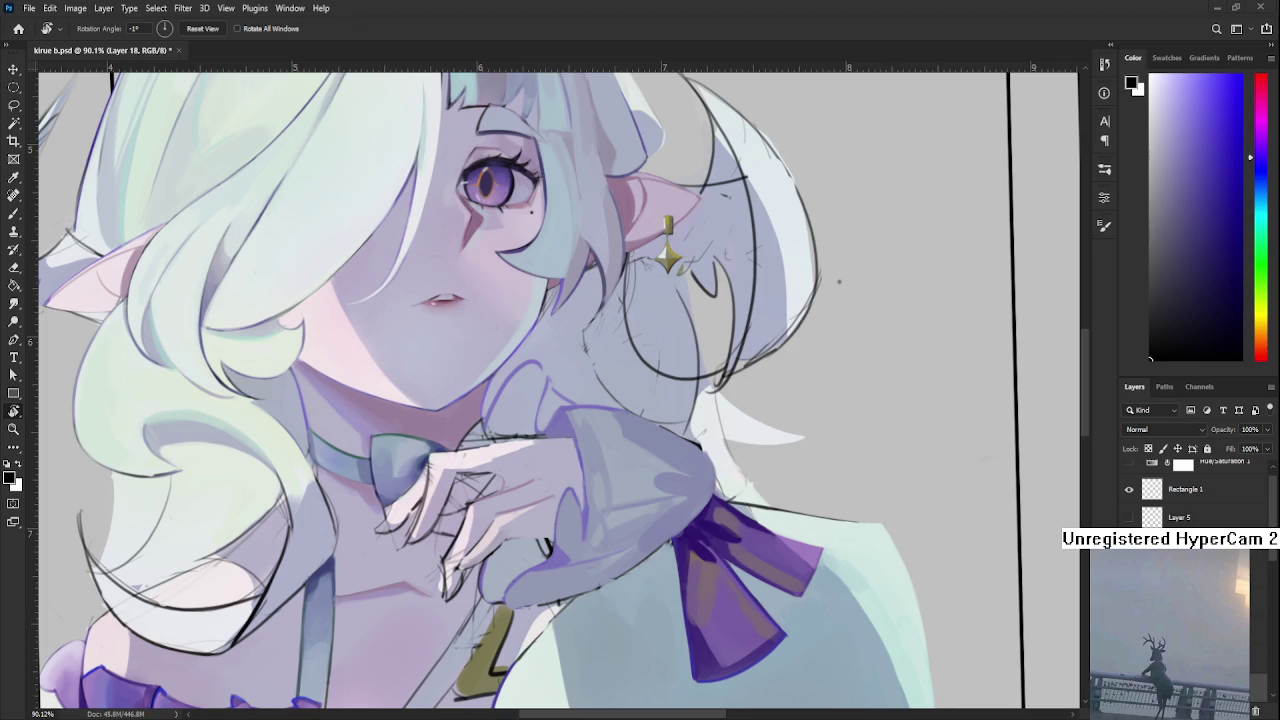
Tilt the view around the hand and eyedrop a light greyish purple from it.
drag(560, 300, 530, 475)
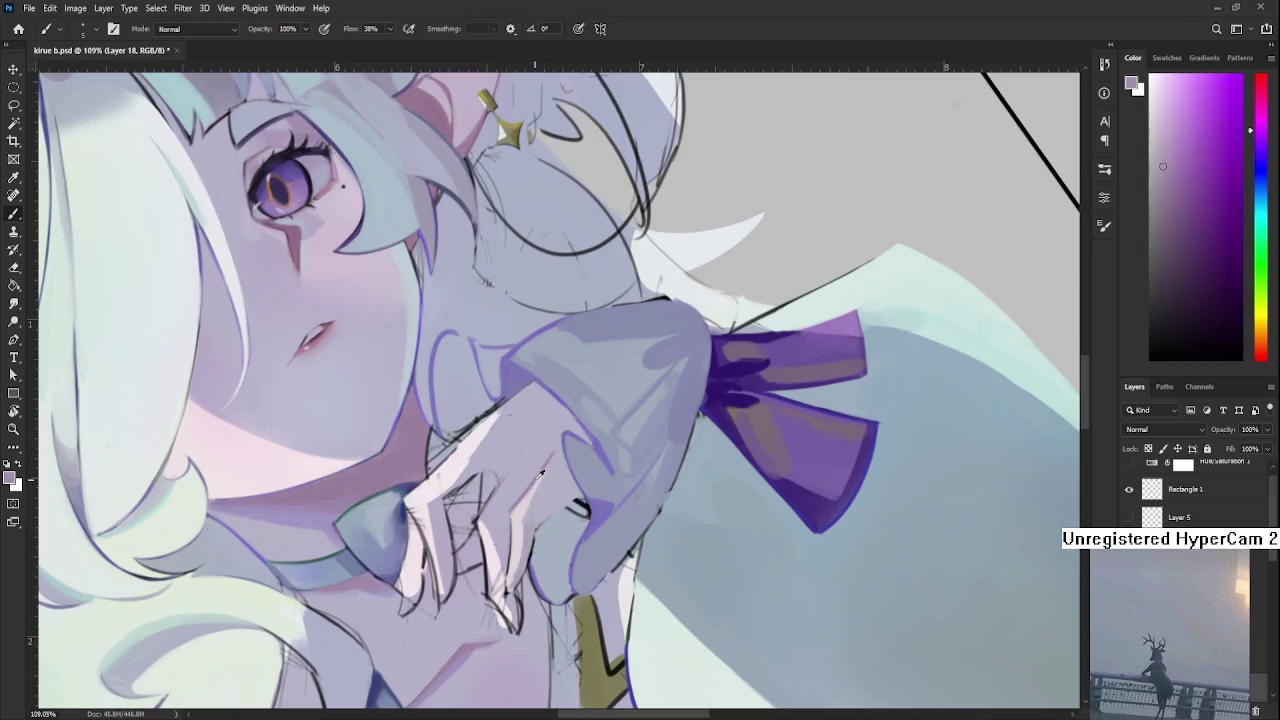
alt+click(530, 480)
alt+click(520, 490)
alt+click(522, 460)
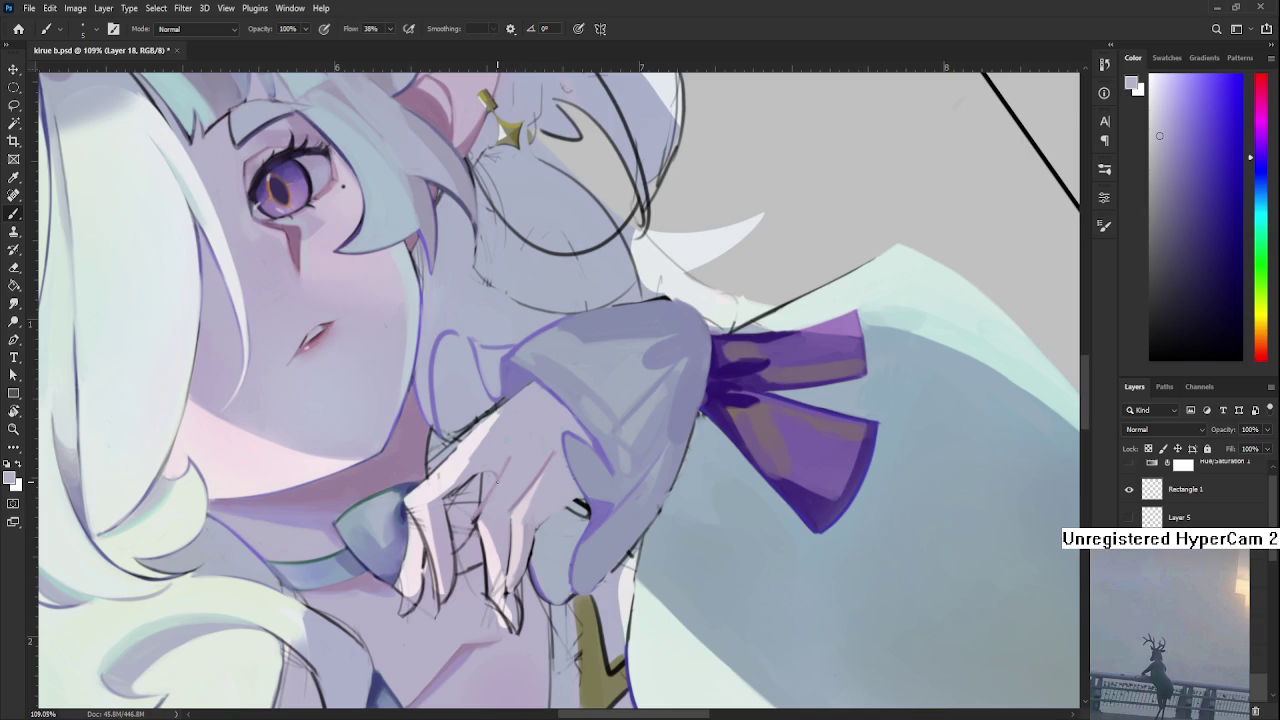
scroll(497, 481, down, 3)
scroll(497, 481, down, 1)
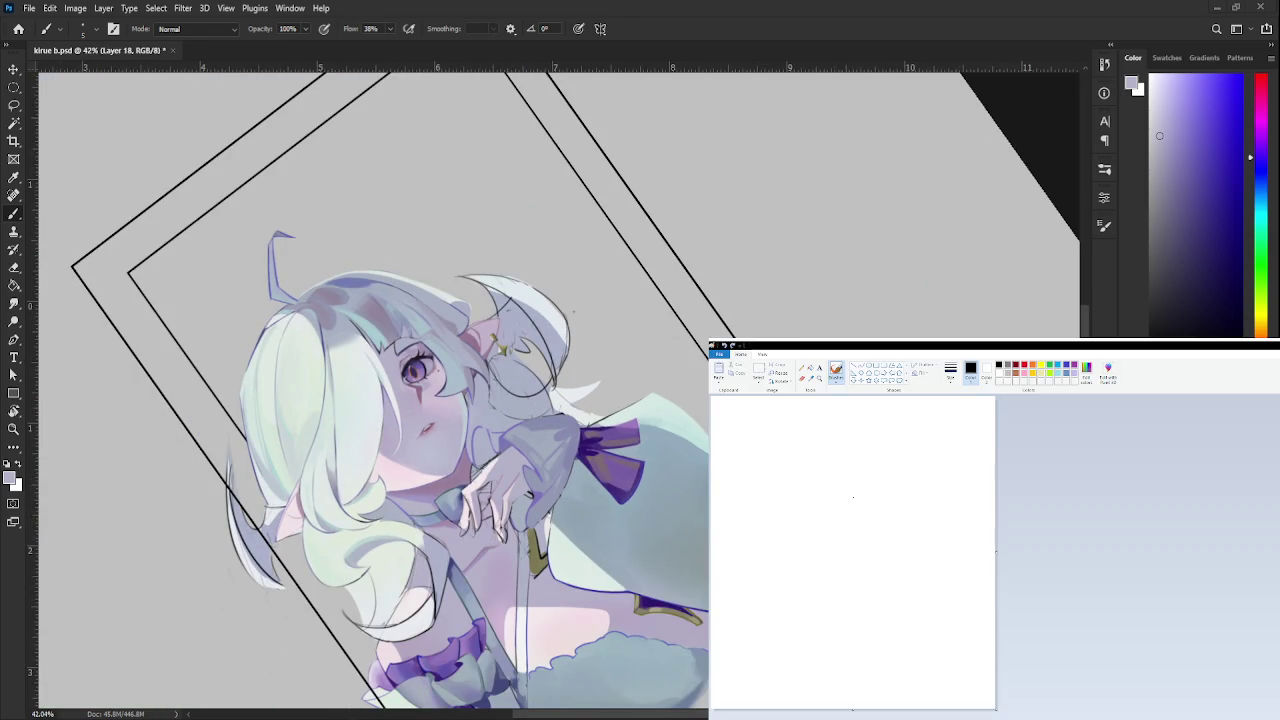
Draw the doodle's head oval and glasses, undoing stray strokes.
drag(870, 468, 795, 560)
mouse_move(888, 470)
mouse_down()
mouse_move(918, 535)
mouse_move(828, 565)
mouse_up()
mouse_move(836, 508)
mouse_down()
mouse_move(840, 540)
mouse_move(786, 522)
mouse_up()
mouse_move(905, 502)
mouse_down()
mouse_move(931, 531)
mouse_move(846, 520)
mouse_up()
key(ctrl+z)
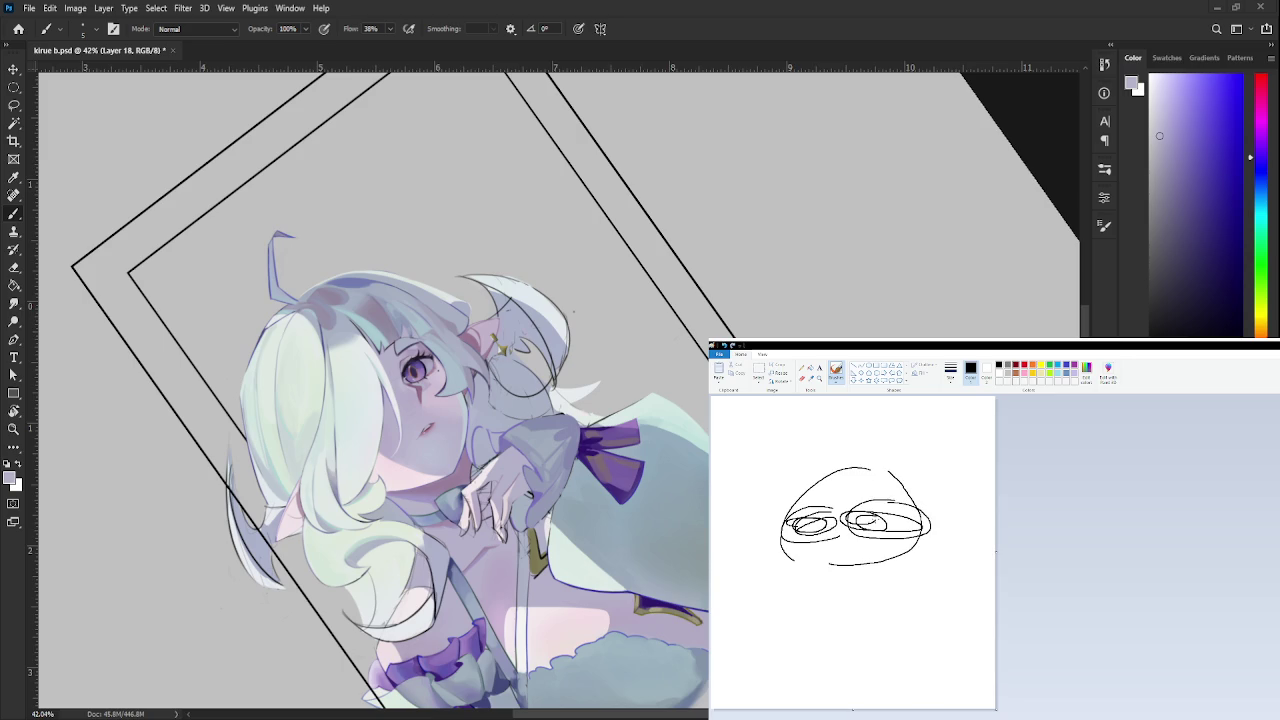
drag(764, 442, 763, 480)
key(ctrl+z)
mouse_move(782, 462)
mouse_down()
mouse_move(786, 490)
mouse_move(852, 490)
mouse_move(790, 506)
mouse_move(866, 500)
mouse_move(897, 468)
mouse_move(785, 469)
mouse_move(835, 467)
mouse_move(880, 444)
mouse_move(900, 470)
mouse_up()
key(ctrl+z)
key(ctrl+z)
key(ctrl+z)
key(ctrl+z)
key(ctrl+z)
key(ctrl+z)
key(ctrl+z)
key(ctrl+z)
mouse_move(840, 520)
mouse_down()
mouse_move(860, 512)
mouse_move(884, 533)
mouse_up()
Add the face outline, hair, a small mouth and the neck below.
drag(897, 468, 920, 554)
drag(796, 502, 794, 562)
mouse_move(794, 468)
mouse_down()
mouse_move(768, 482)
mouse_move(772, 560)
mouse_up()
mouse_move(770, 490)
mouse_down()
mouse_move(764, 560)
mouse_move(786, 556)
mouse_move(796, 588)
mouse_move(809, 588)
mouse_up()
drag(918, 538, 910, 578)
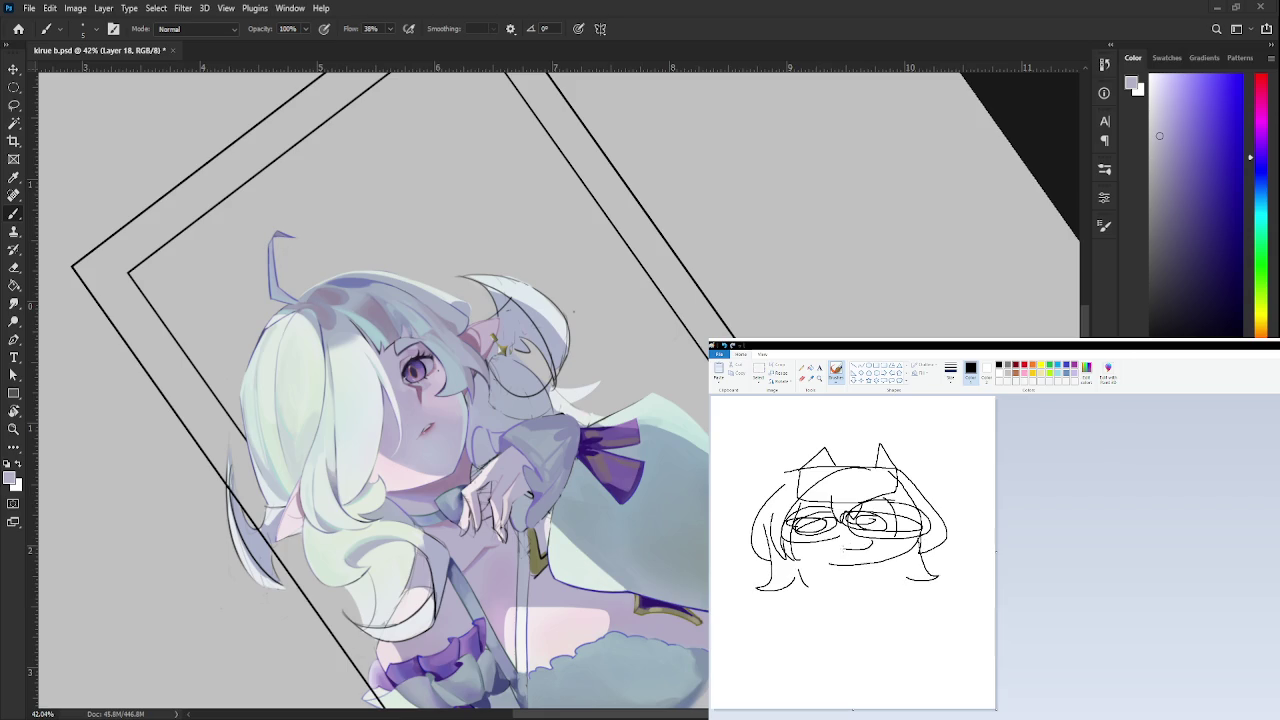
mouse_move(826, 544)
mouse_down()
mouse_move(860, 542)
mouse_move(831, 616)
mouse_up()
drag(884, 566, 886, 606)
drag(832, 612, 872, 632)
mouse_move(842, 566)
mouse_down()
mouse_move(846, 600)
mouse_move(856, 574)
mouse_move(879, 580)
mouse_up()
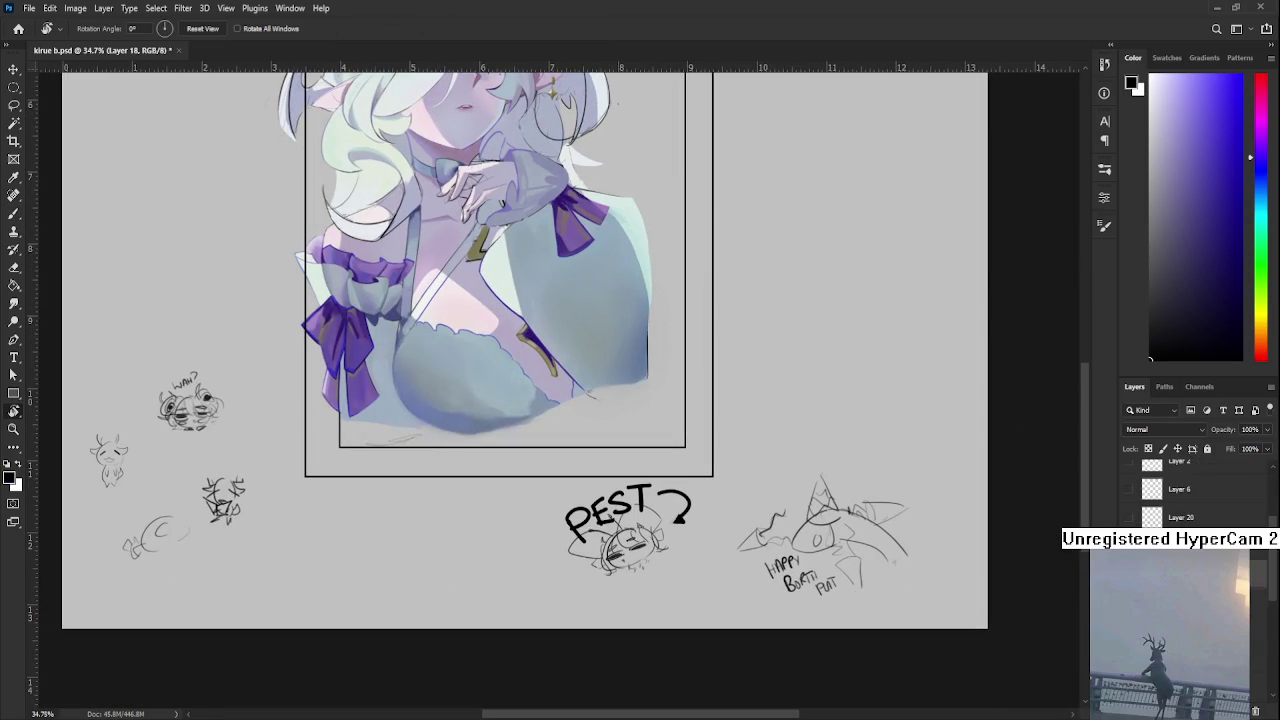
Sketch a small chibi head in the lower-left margin with eyes, a cheek mark and pointed ears.
scroll(1190, 490, down, 1)
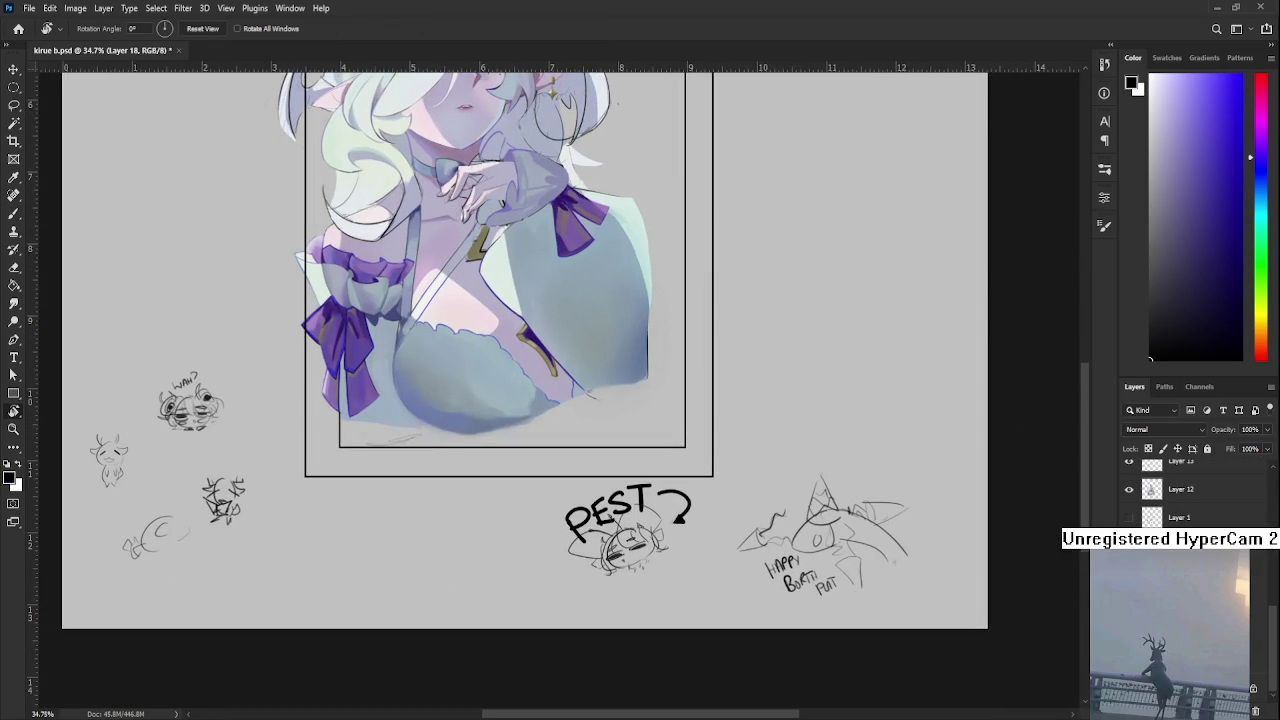
scroll(257, 623, down, 1)
scroll(234, 674, up, 1)
scroll(242, 451, up, 1)
mouse_move(242, 451)
mouse_down()
mouse_move(310, 438)
mouse_move(300, 478)
mouse_move(337, 457)
mouse_move(318, 476)
mouse_up()
key(ctrl+z)
key(ctrl+z)
key(ctrl+z)
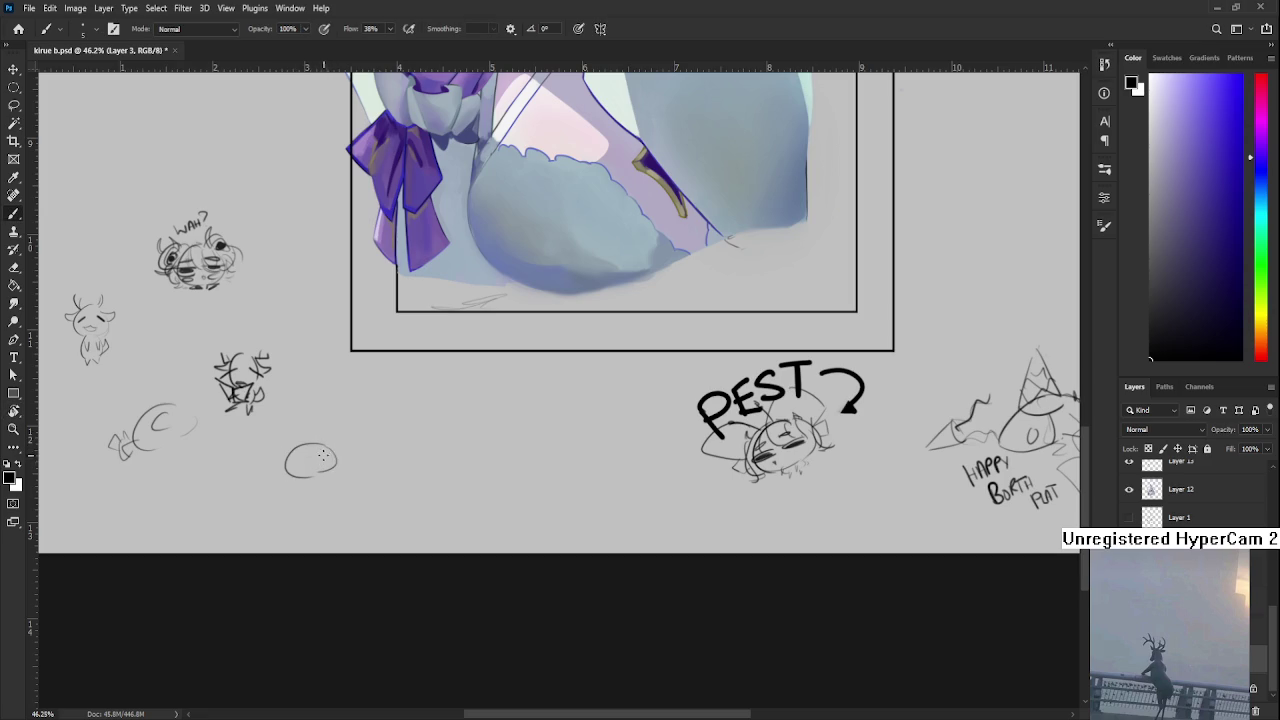
key(ctrl+z)
mouse_move(298, 470)
mouse_down()
mouse_move(280, 478)
mouse_move(336, 464)
mouse_move(320, 442)
mouse_move(336, 454)
mouse_move(284, 476)
mouse_move(326, 446)
mouse_move(307, 432)
mouse_up()
key(ctrl+z)
key(ctrl+z)
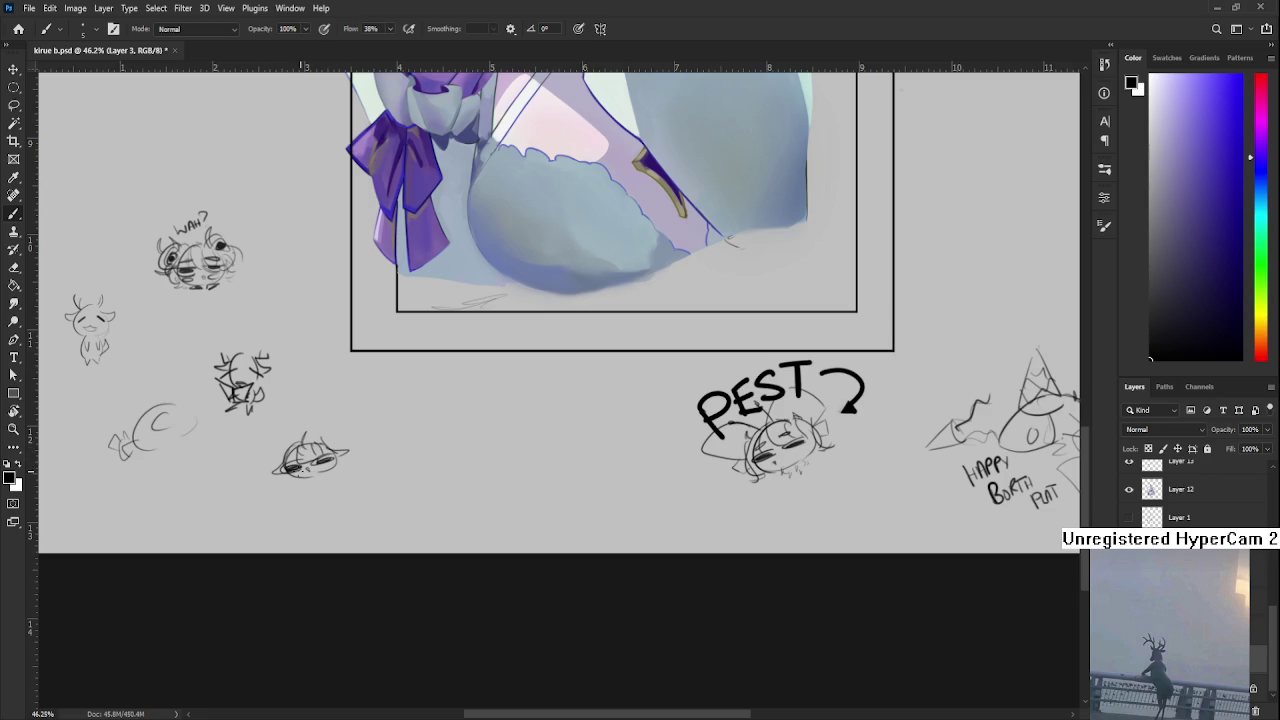
mouse_move(322, 462)
mouse_down()
mouse_move(314, 482)
mouse_move(284, 484)
mouse_move(334, 470)
mouse_move(342, 451)
mouse_up()
mouse_move(256, 462)
mouse_down()
mouse_move(248, 488)
mouse_move(270, 482)
mouse_move(258, 476)
mouse_move(282, 428)
mouse_up()
mouse_move(268, 438)
mouse_down()
mouse_move(250, 462)
mouse_move(280, 442)
mouse_up()
mouse_move(366, 479)
mouse_down()
mouse_move(318, 436)
mouse_move(346, 422)
mouse_up()
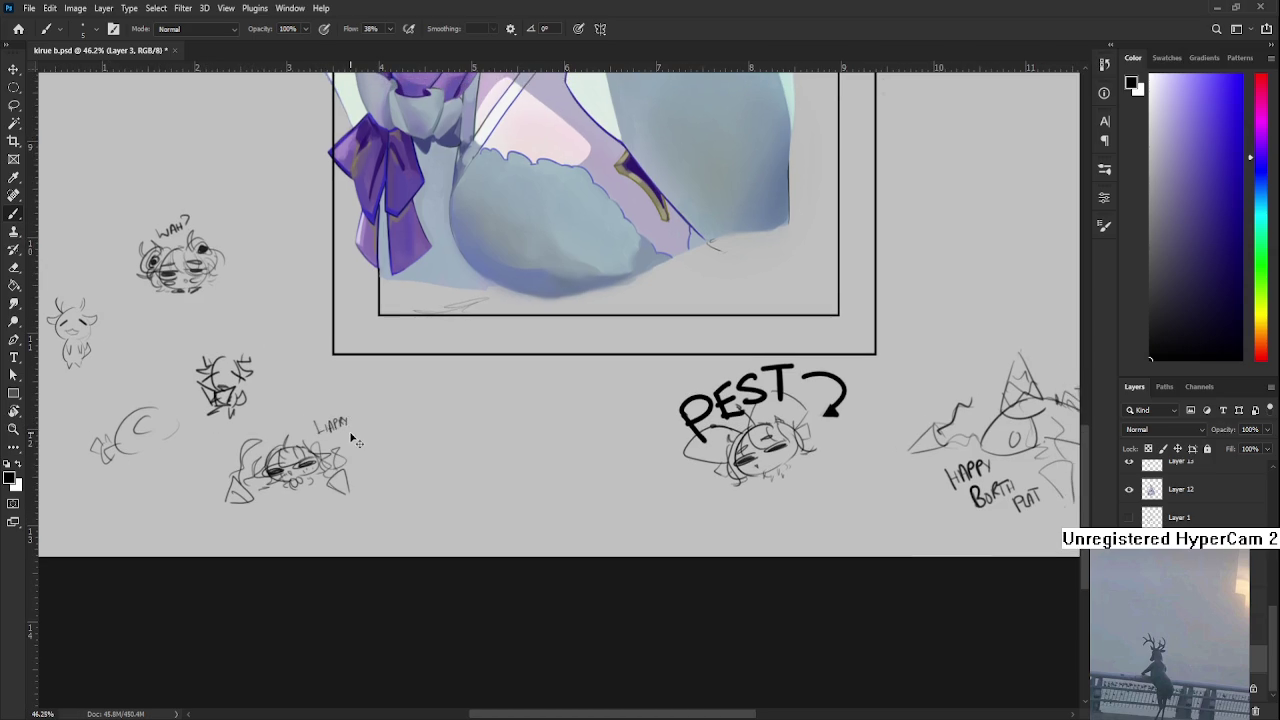
Handwrite the 'HAPPY BIRTH' message with 'TAMA' beside the doodle.
key(ctrl+z)
mouse_move(319, 431)
mouse_down()
mouse_move(343, 416)
mouse_move(344, 444)
mouse_move(376, 436)
mouse_up()
scroll(690, 452, down, 3)
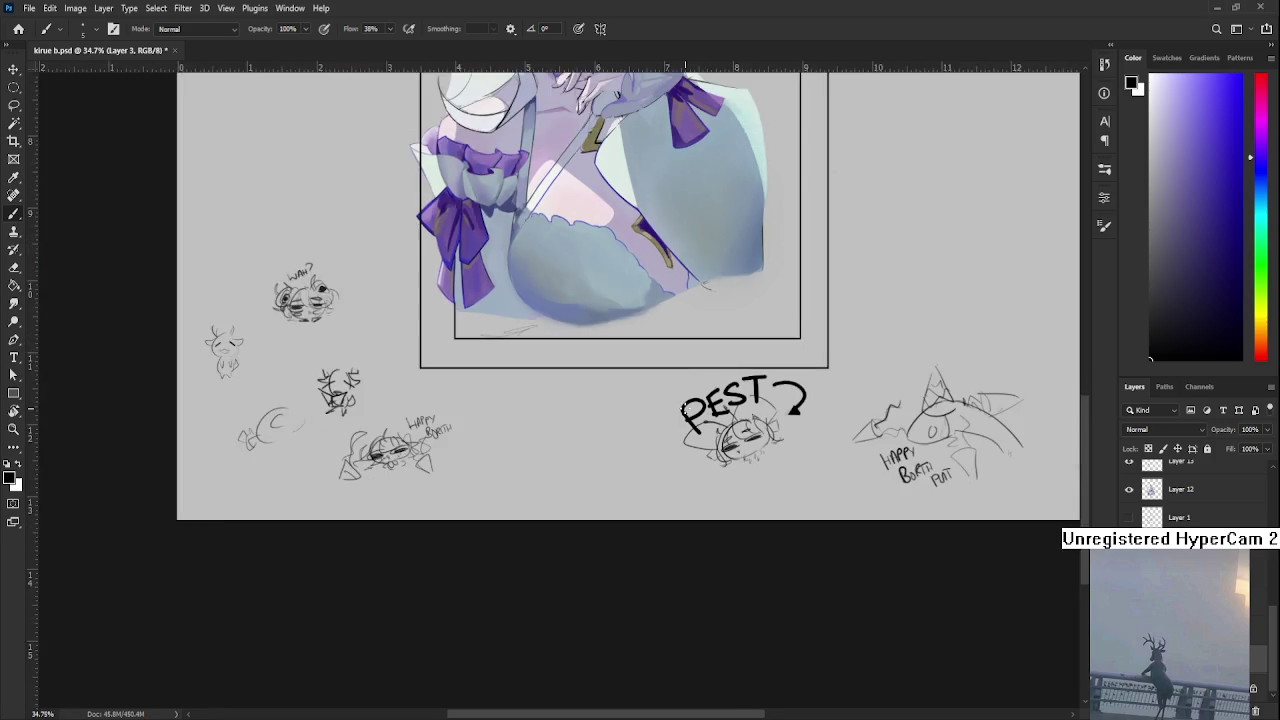
scroll(514, 510, up, 1)
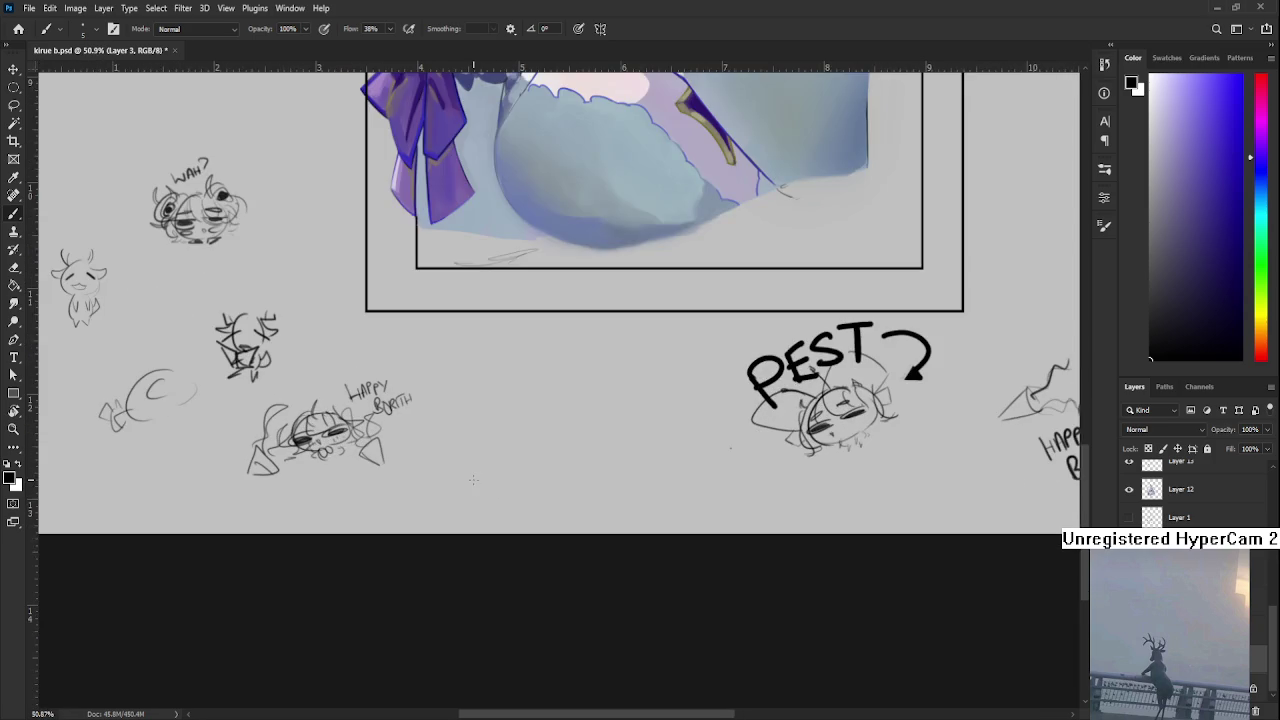
scroll(382, 528, up, 1)
scroll(400, 540, up, 1)
drag(426, 494, 449, 478)
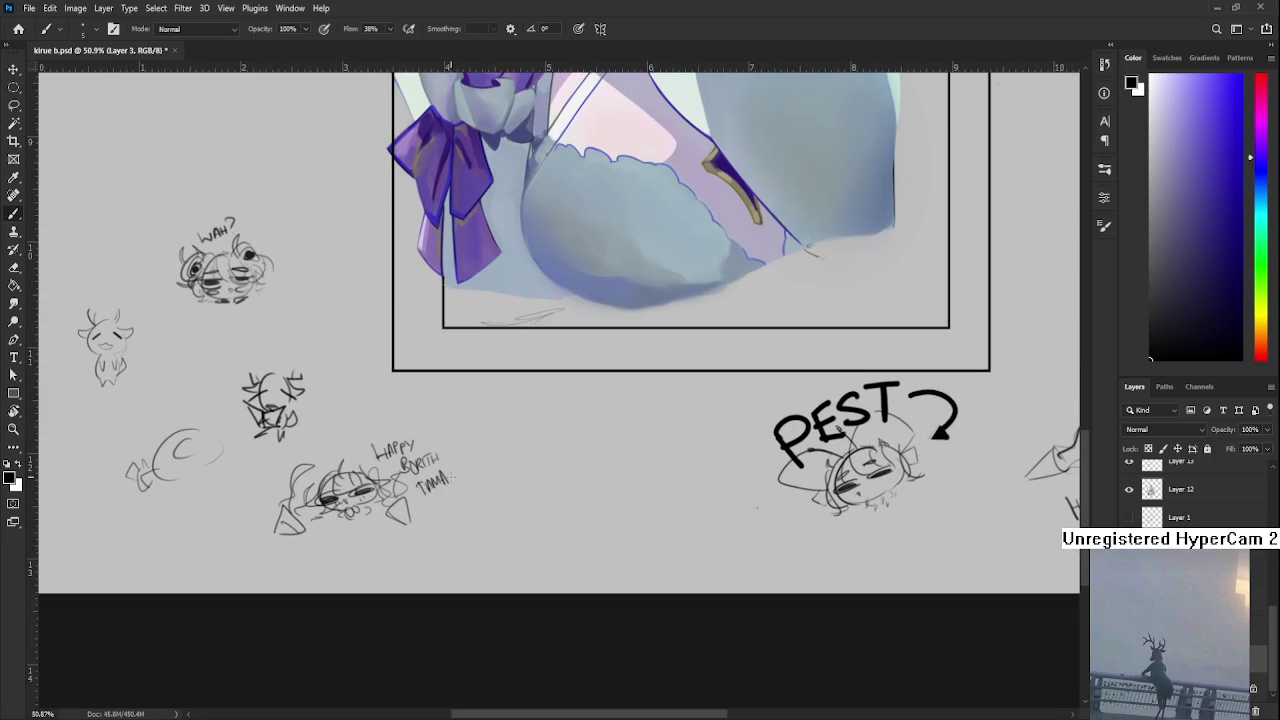
scroll(449, 478, down, 3)
scroll(449, 477, down, 1)
mouse_move(579, 479)
mouse_down()
mouse_move(466, 560)
mouse_move(489, 609)
mouse_move(508, 570)
mouse_move(515, 670)
mouse_up()
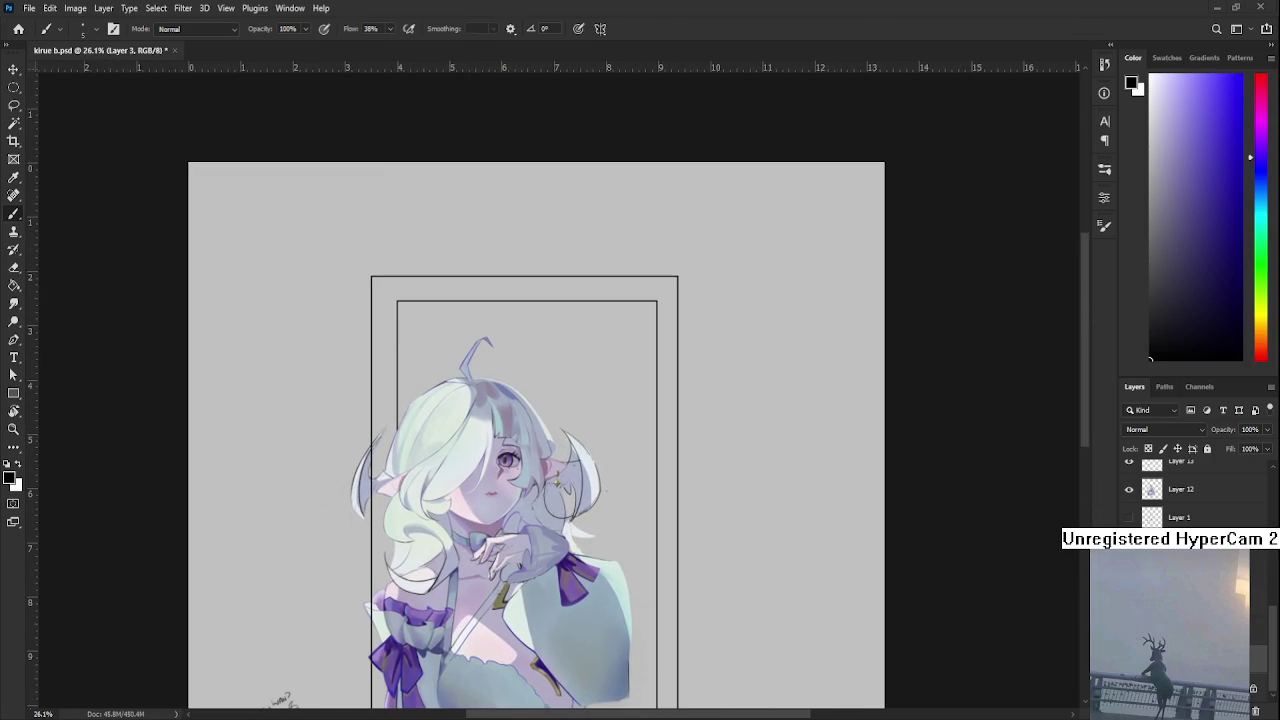
Rotate the view 30°, eyedrop a pale lavender from the hand, and select Layer 18.
scroll(590, 423, up, 1)
scroll(590, 423, up, 2)
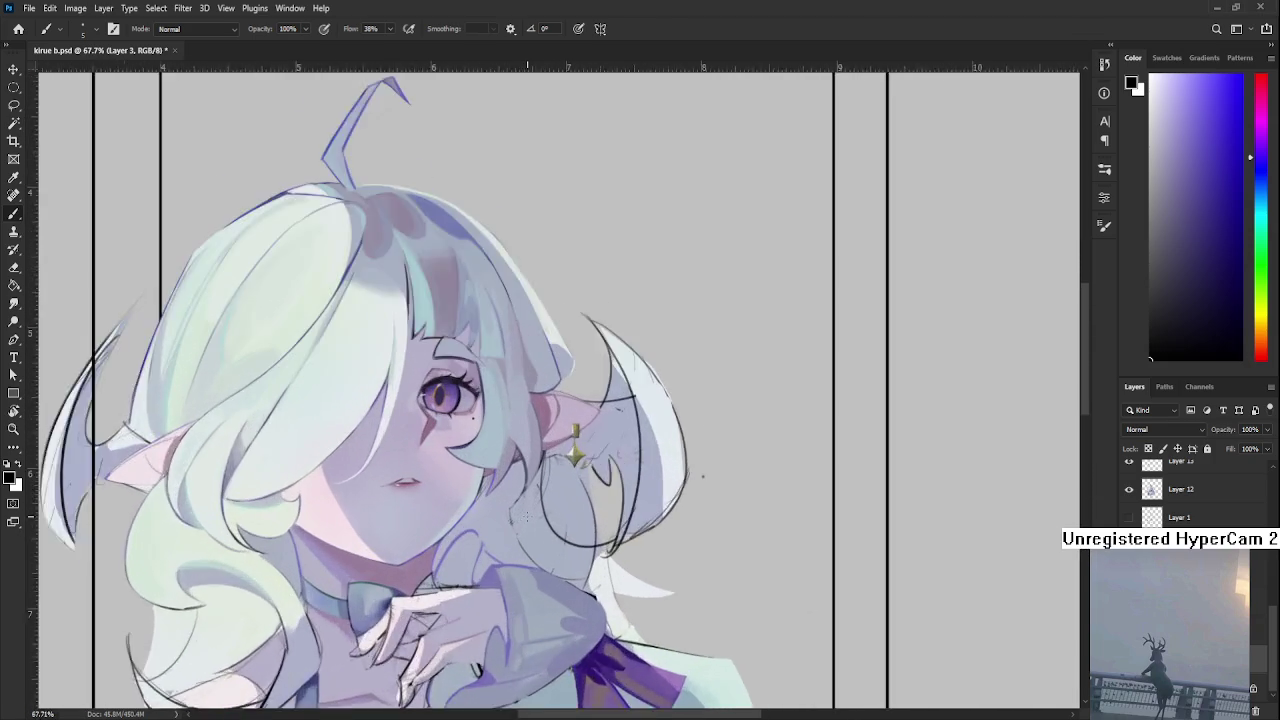
scroll(590, 423, up, 1)
scroll(590, 423, up, 1)
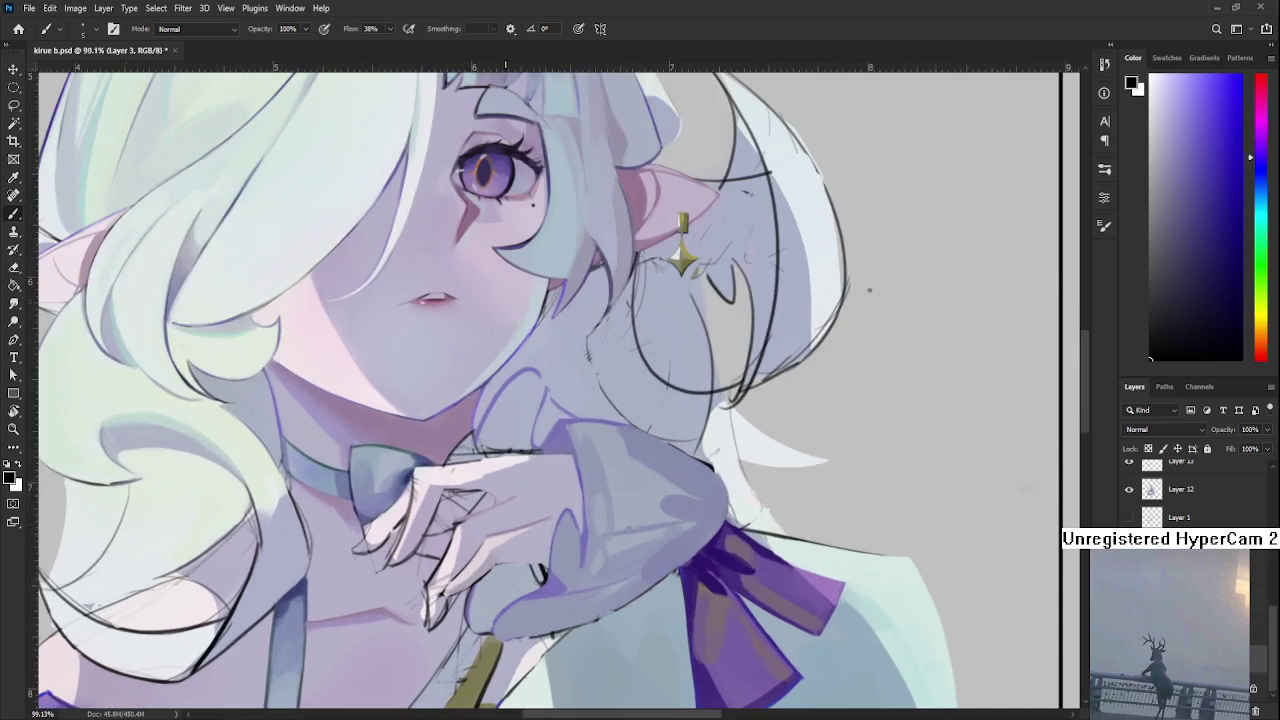
key(r)
drag(472, 422, 499, 462)
key(b)
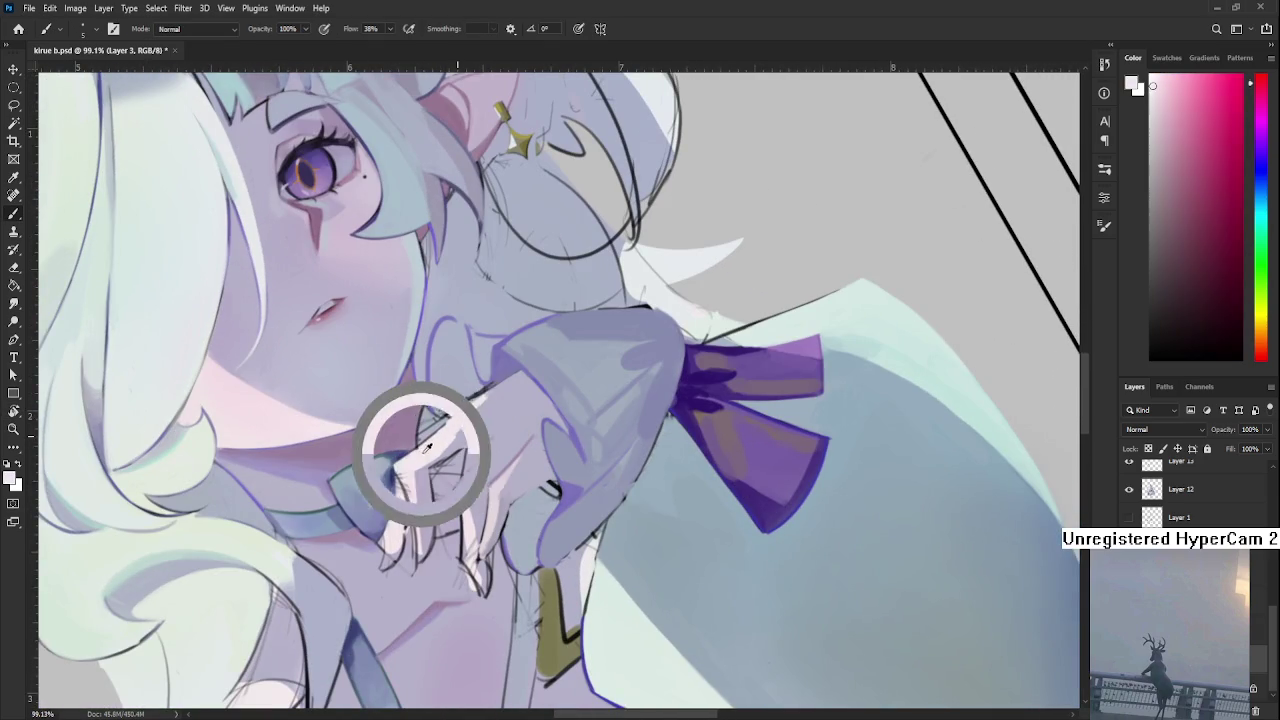
drag(465, 437, 449, 443)
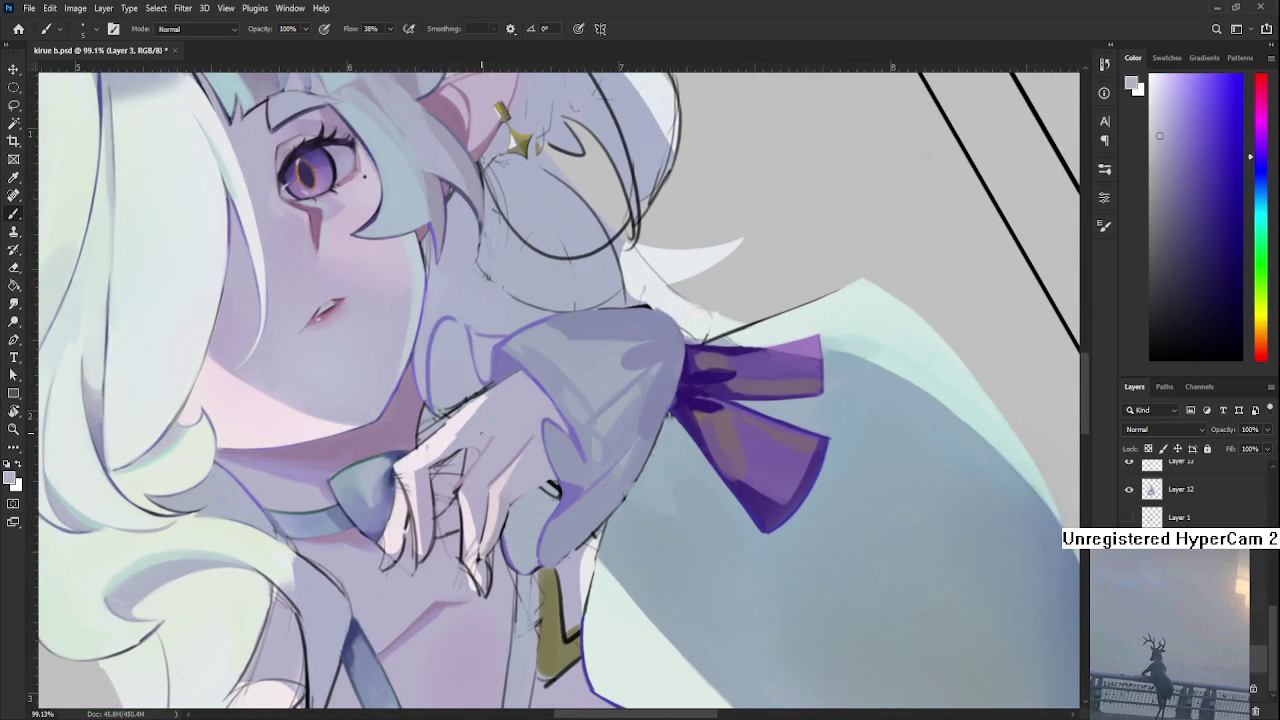
scroll(1190, 490, down, 3)
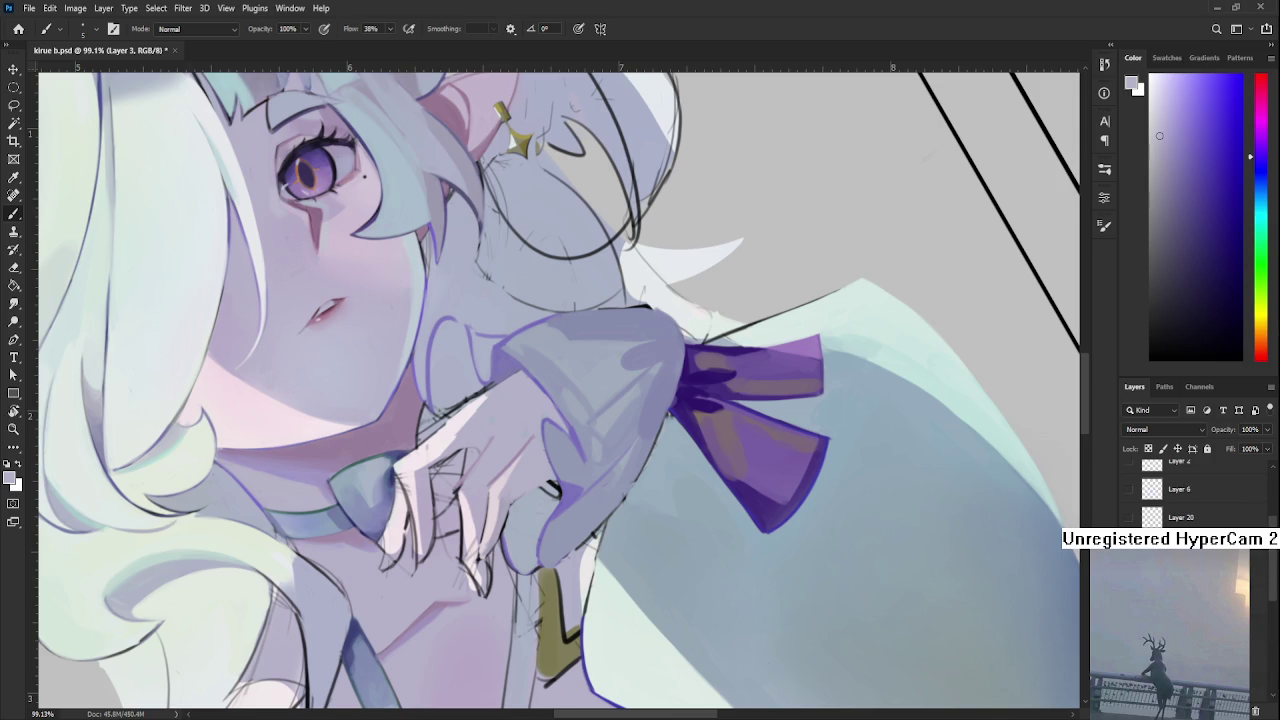
scroll(1190, 490, down, 2)
click(1142, 518)
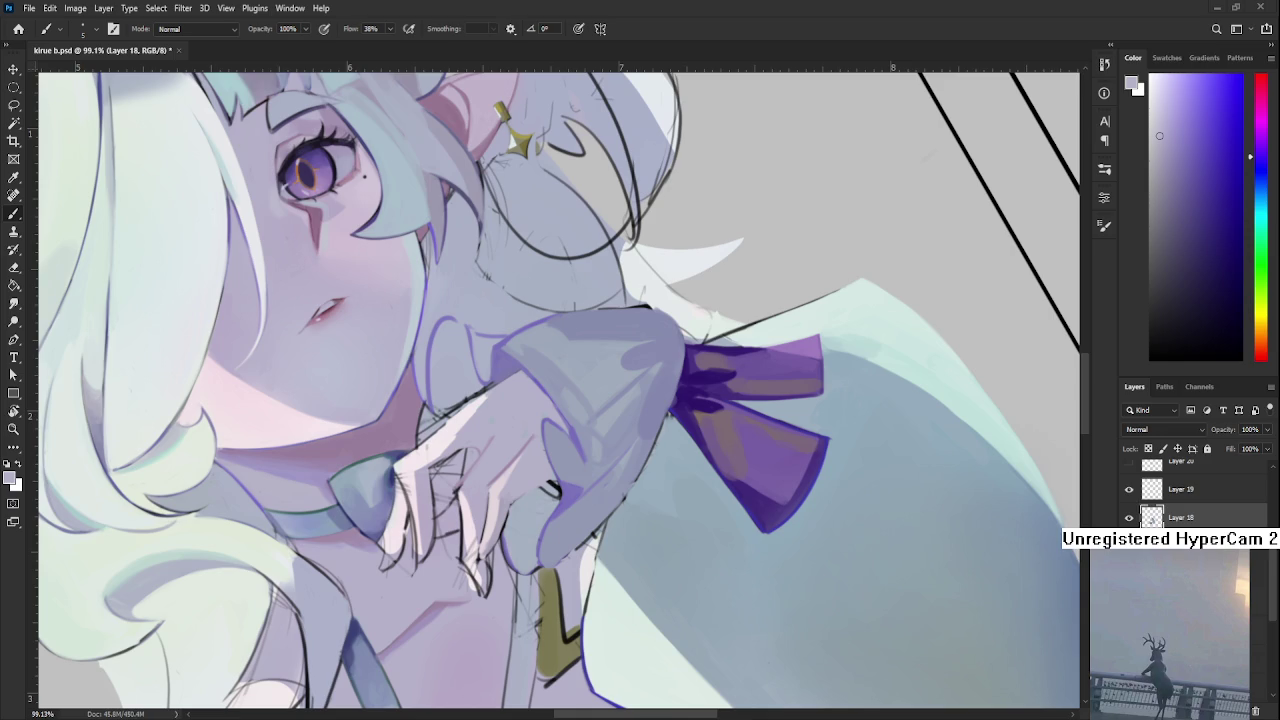
Tilt the view and sample near-white pink and lavender tones from the hand.
key(r)
mouse_move(557, 471)
mouse_down()
mouse_move(571, 498)
mouse_move(483, 447)
mouse_up()
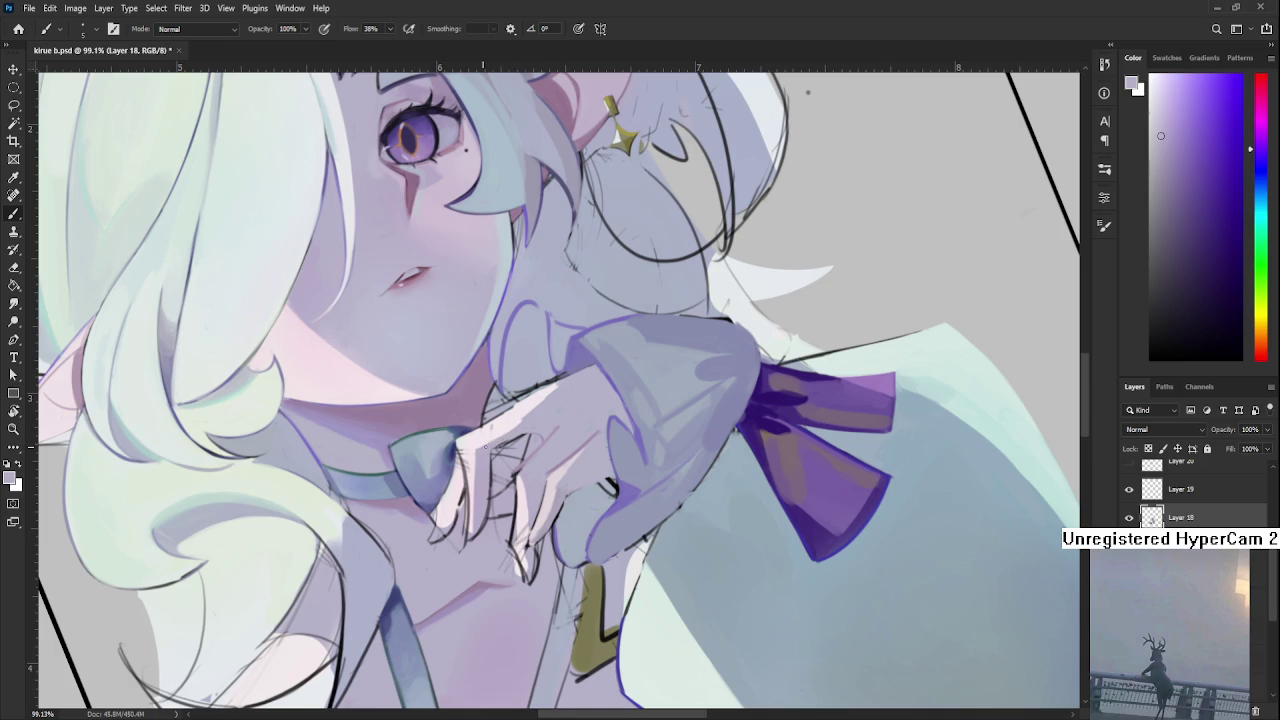
alt+click(505, 436)
alt+click(522, 424)
alt+click(550, 403)
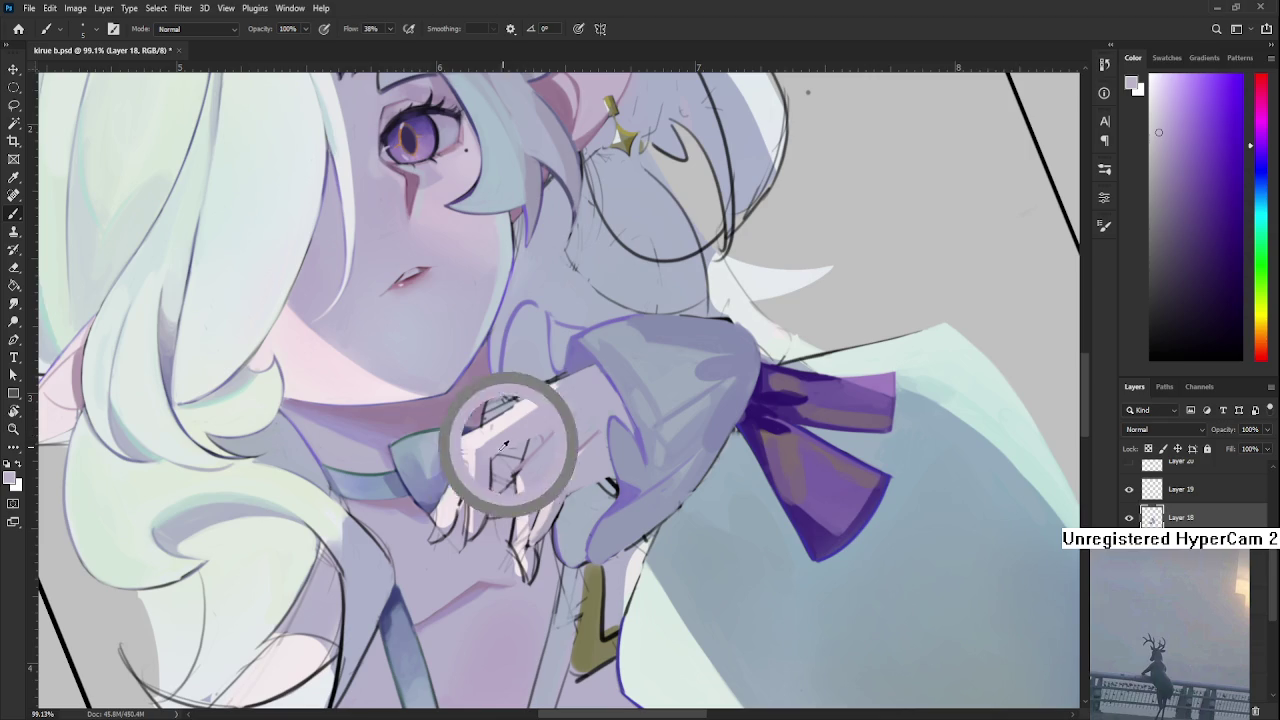
alt+click(585, 392)
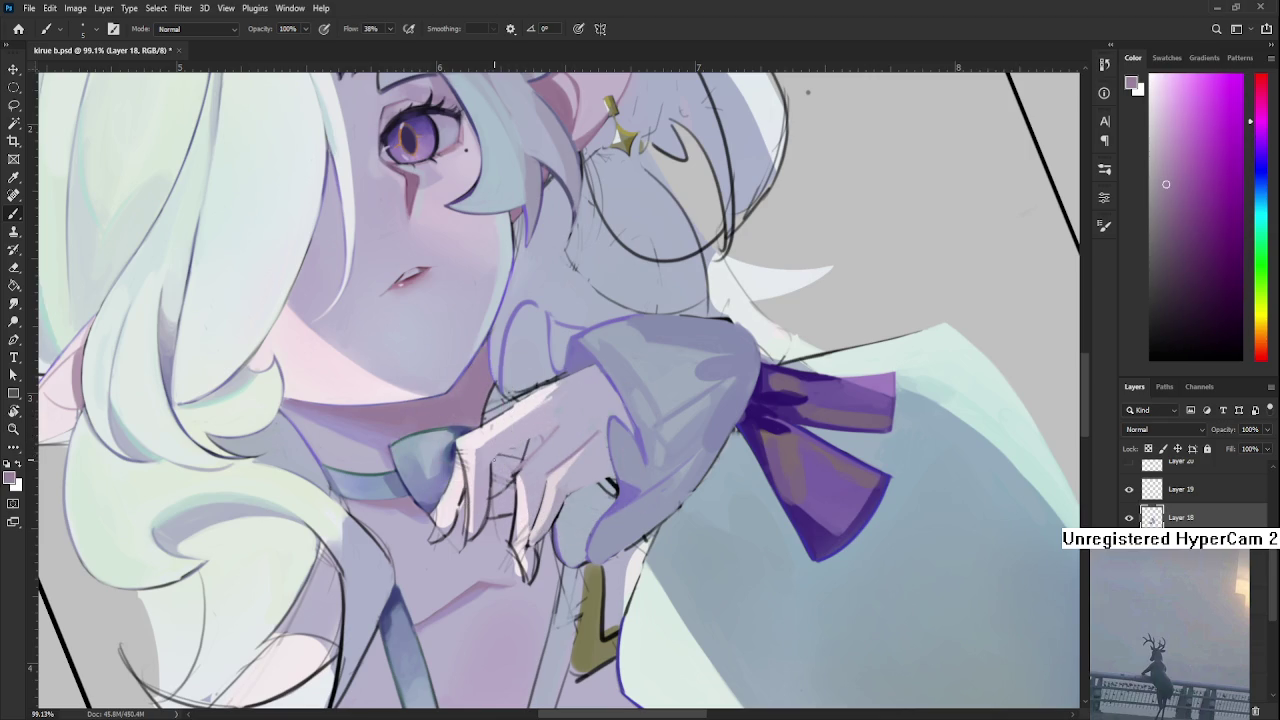
alt+click(563, 414)
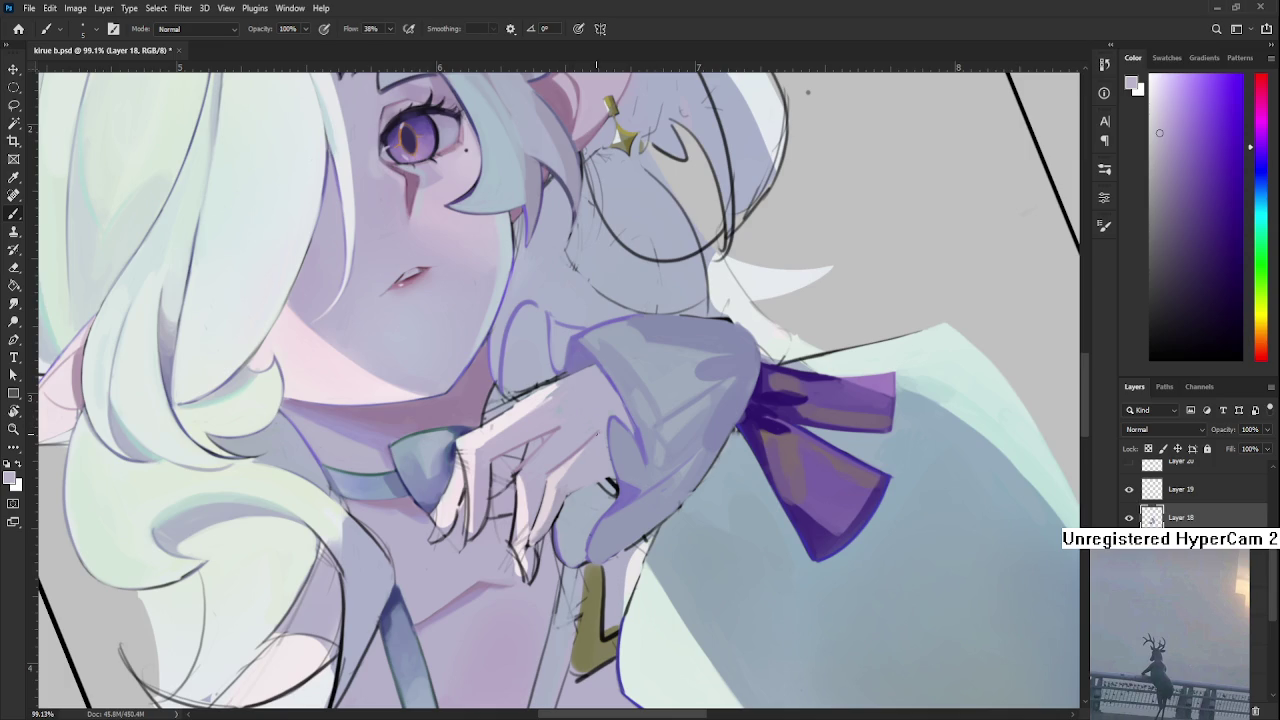
Cover the stray dark mark near the finger with sampled bluish-grey, then flip the view upside down.
alt+click(617, 486)
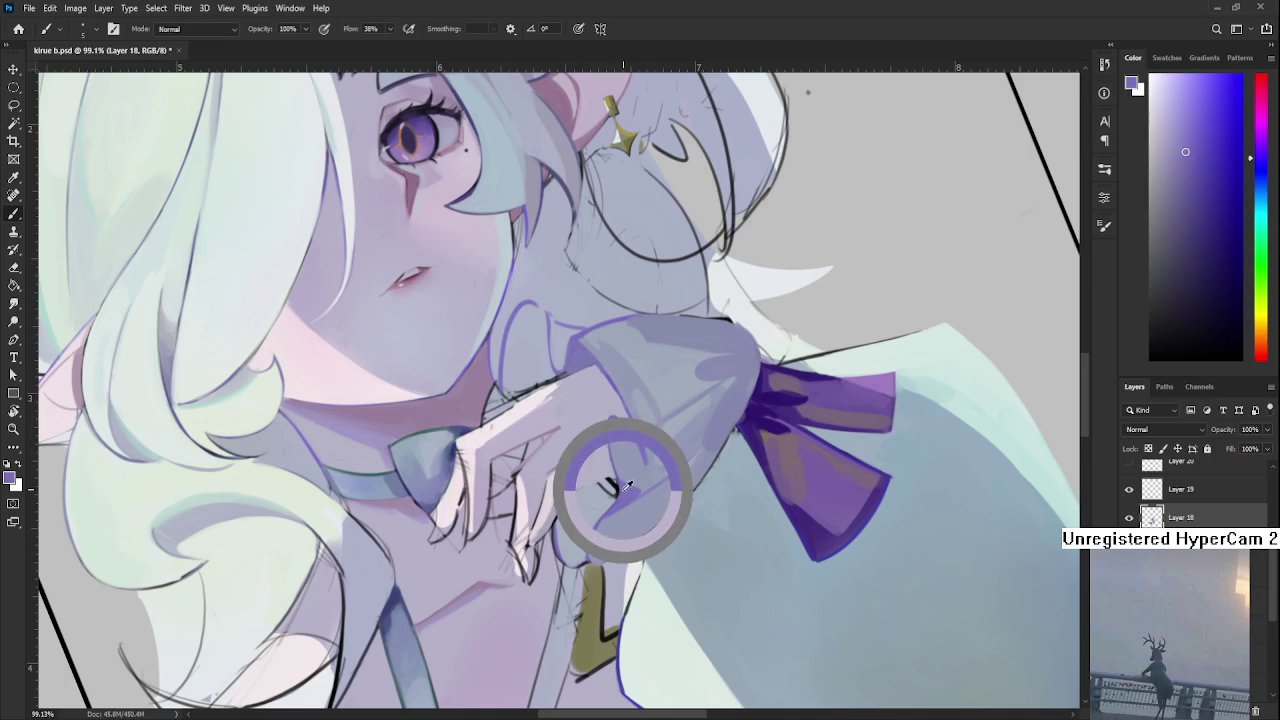
alt+click(607, 497)
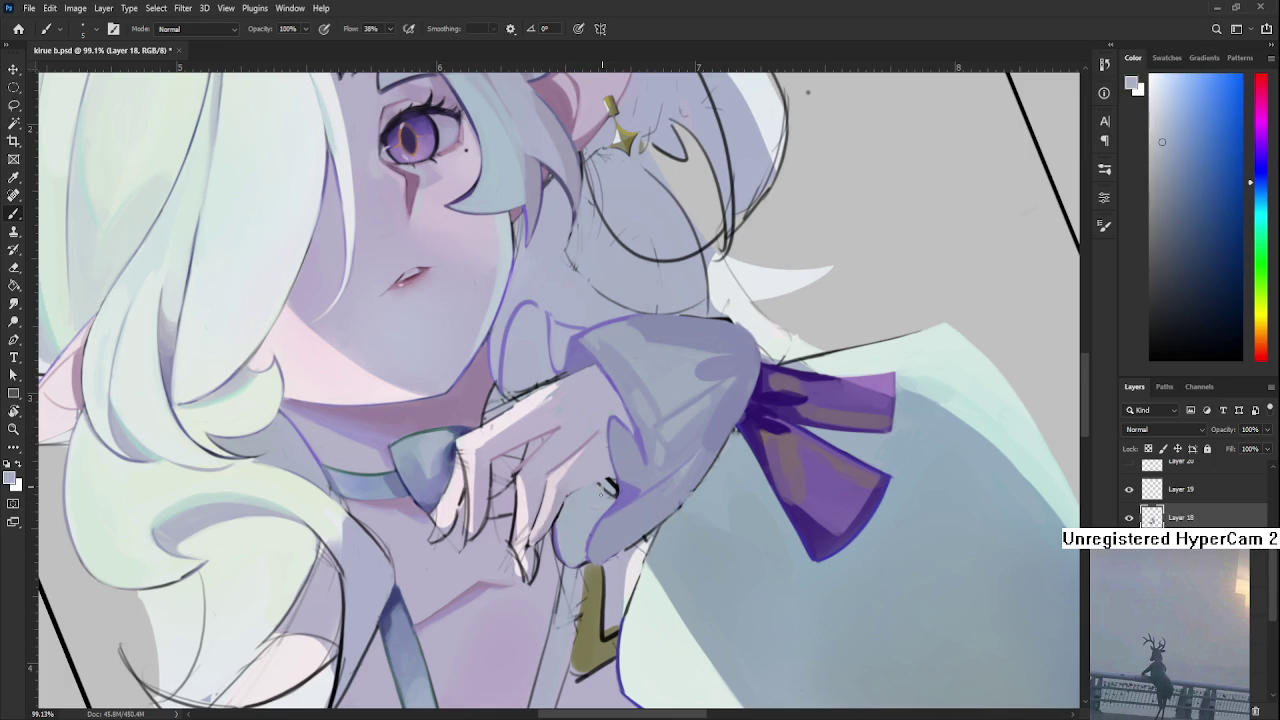
alt+click(607, 488)
alt+click(607, 489)
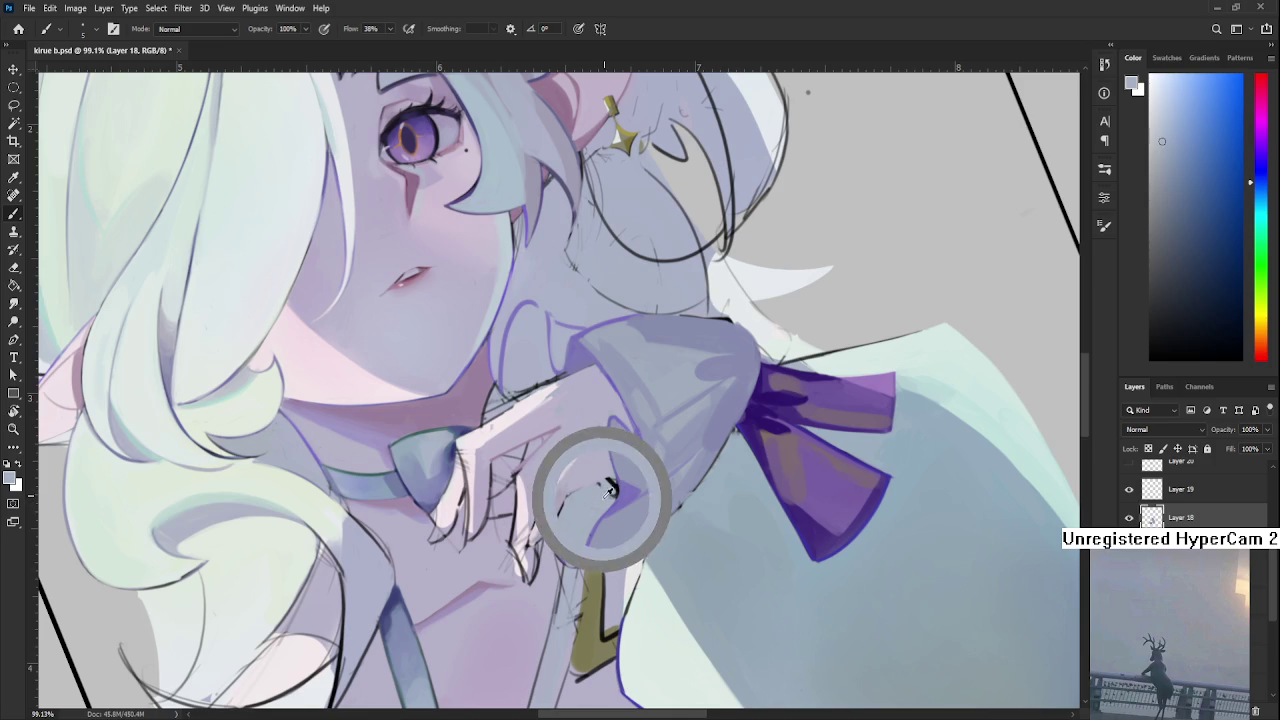
drag(612, 490, 608, 483)
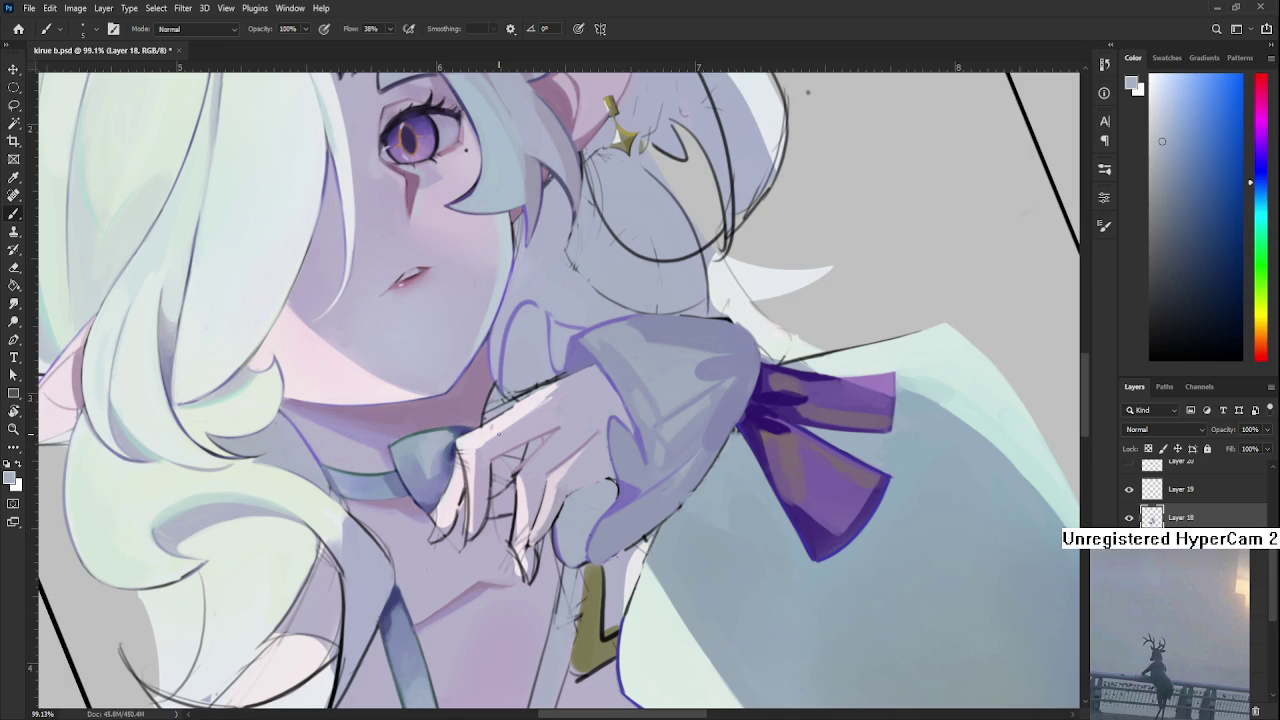
key(r)
mouse_move(605, 401)
mouse_down()
mouse_move(436, 395)
mouse_move(446, 468)
mouse_up()
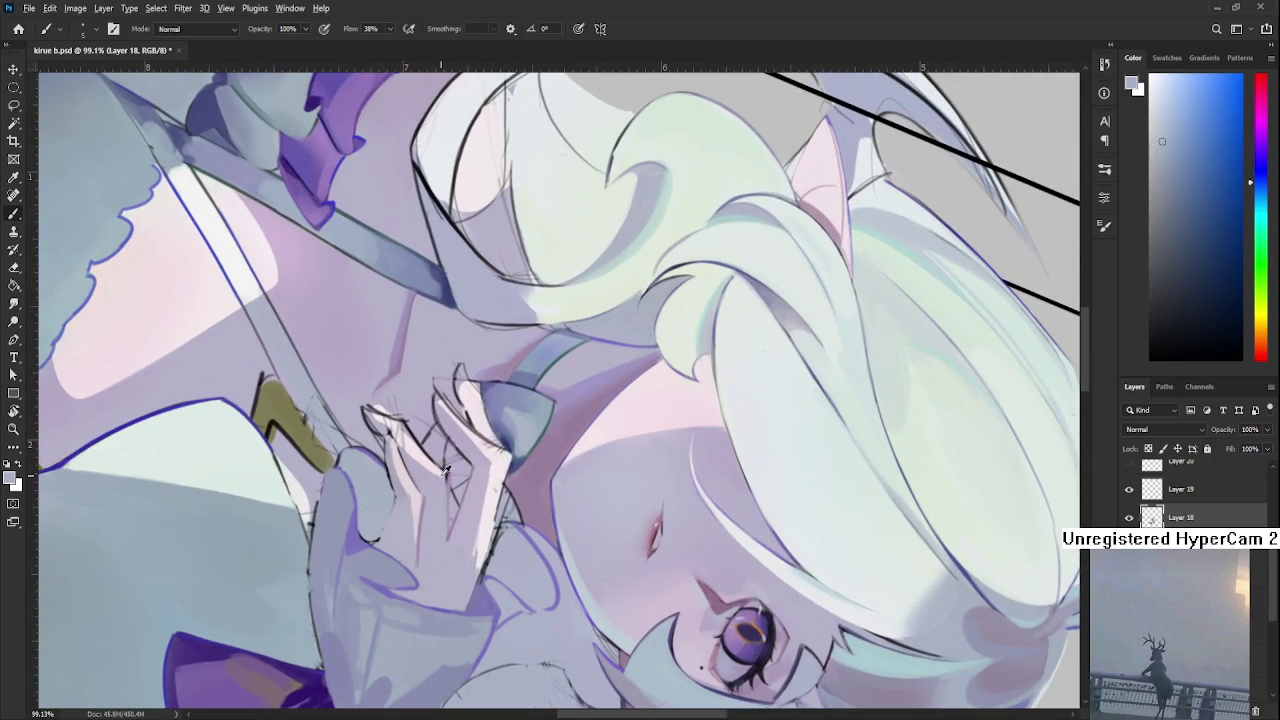
Sample hand colours upside down, turn the view upright, and pick a violet lavender skin tone.
alt+click(445, 485)
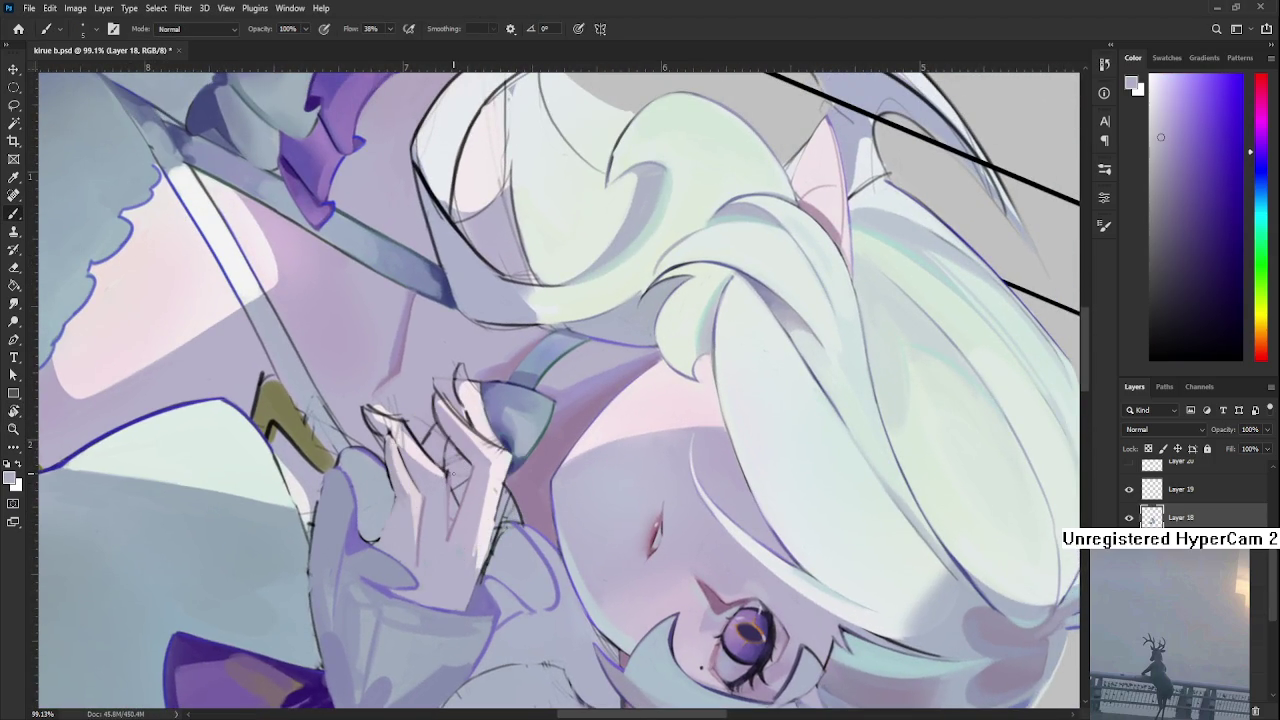
alt+click(460, 464)
alt+click(457, 462)
key(r)
mouse_move(460, 464)
mouse_down()
mouse_move(600, 483)
mouse_move(593, 452)
mouse_up()
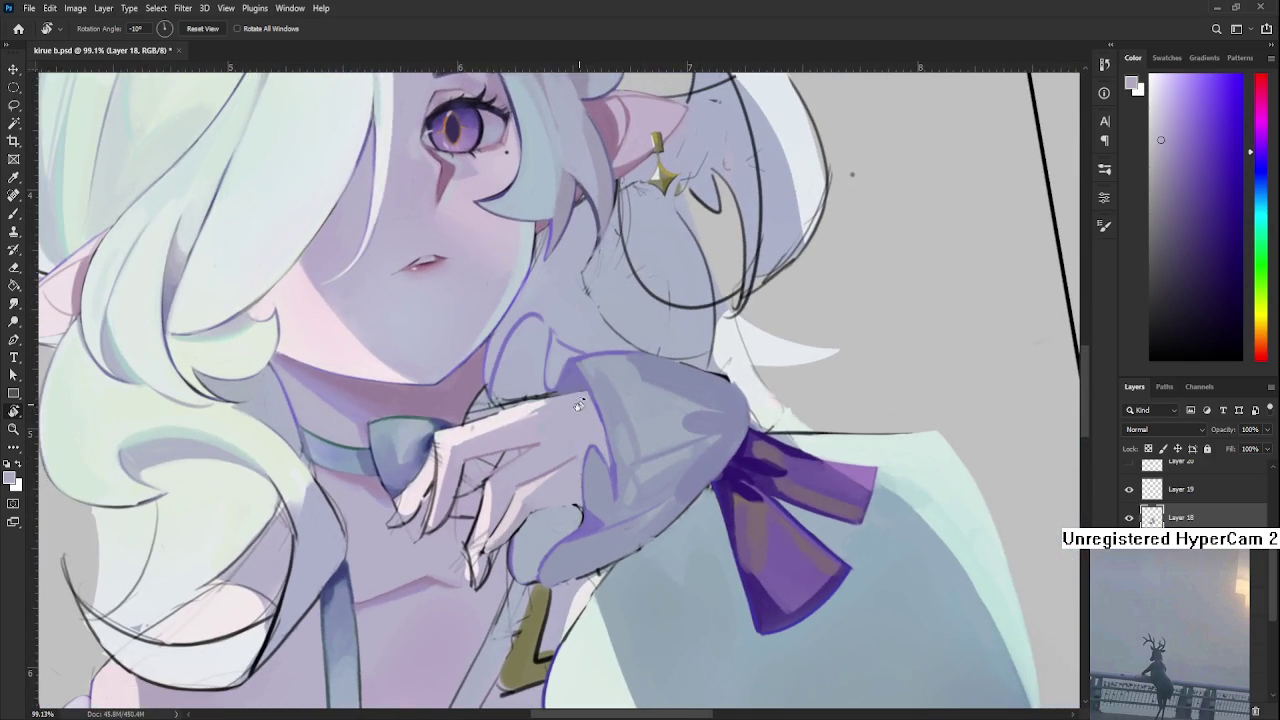
key(b)
alt+click(540, 440)
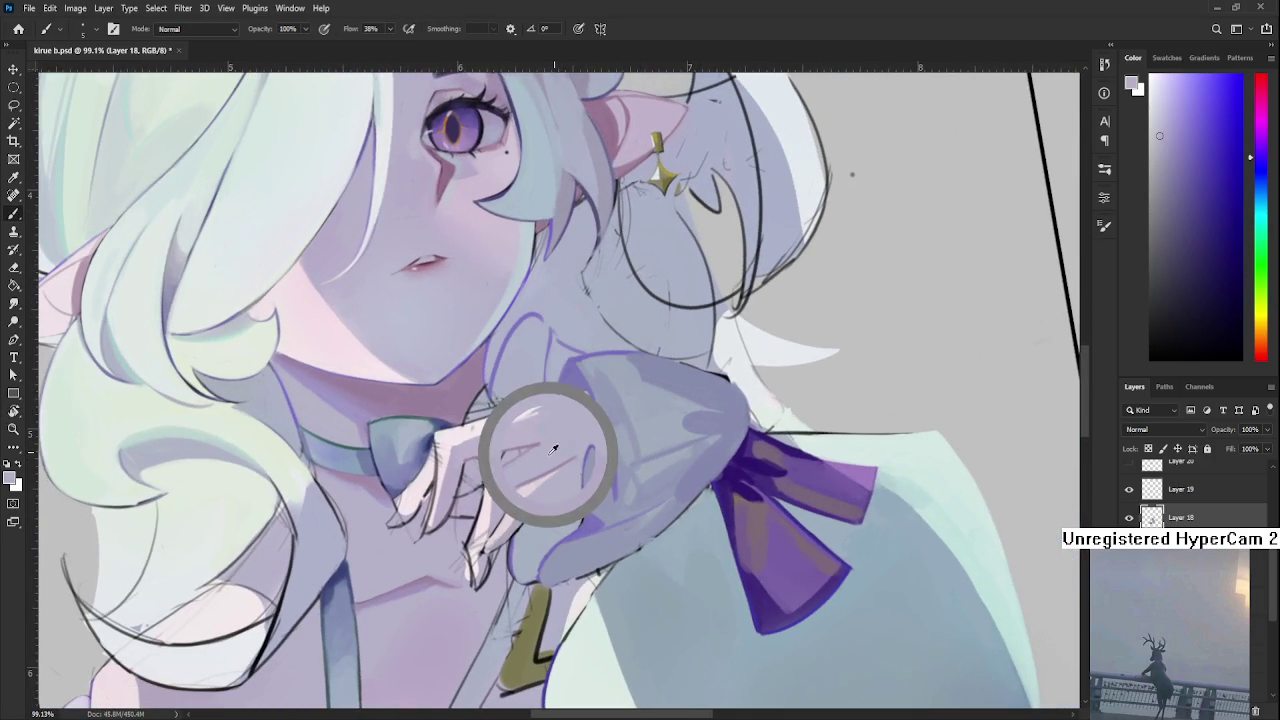
Paint over the back of the hand using skin, pinkish and magenta-purple tones sampled from it.
drag(544, 437, 541, 443)
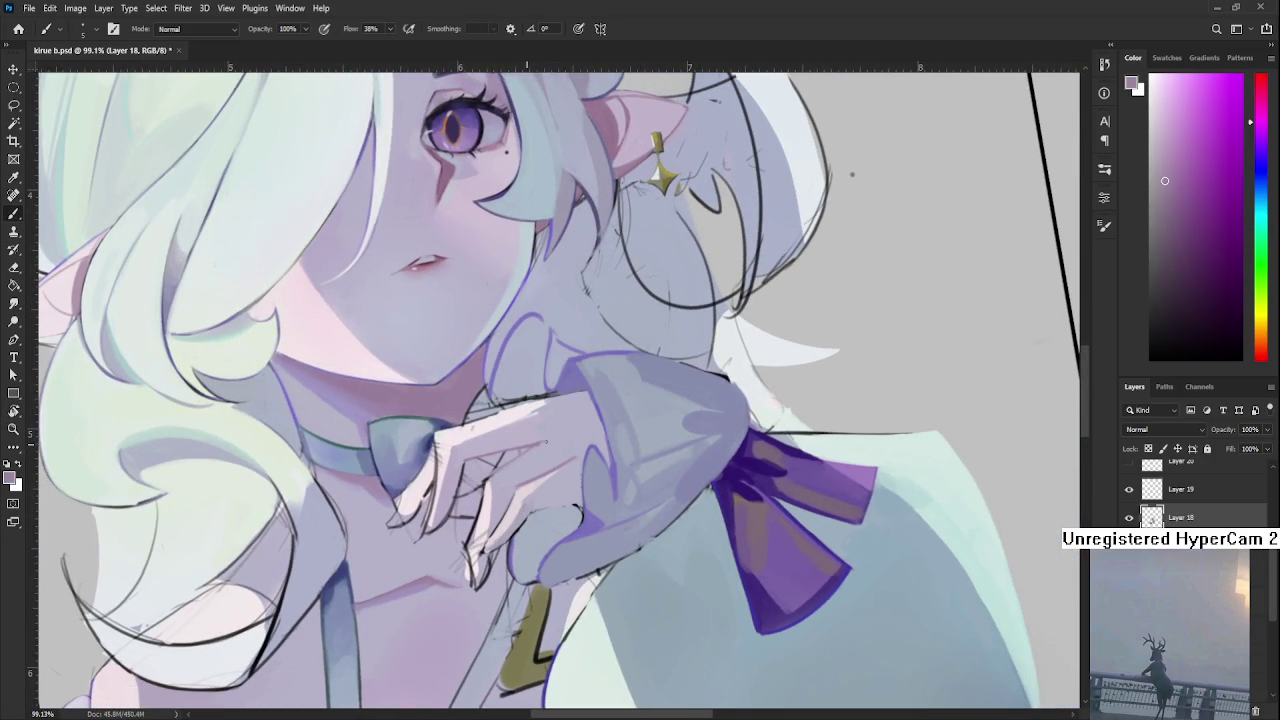
alt+click(540, 442)
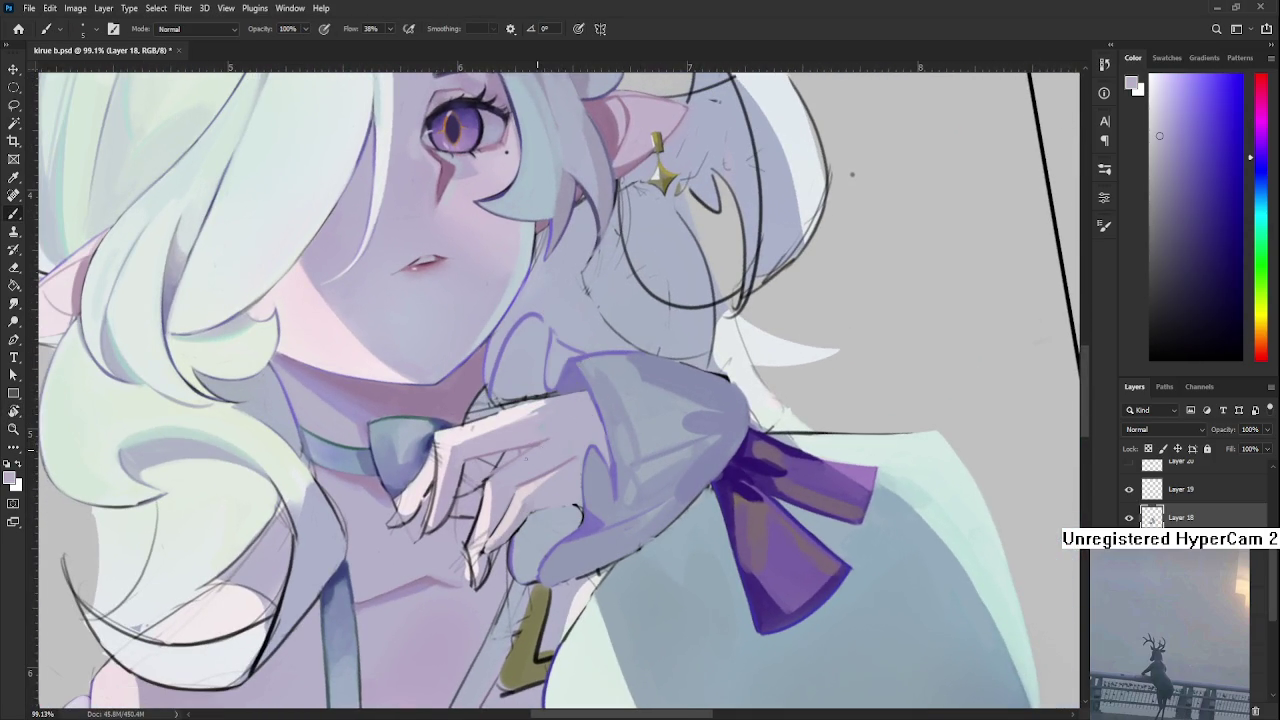
alt+click(540, 438)
alt+click(528, 445)
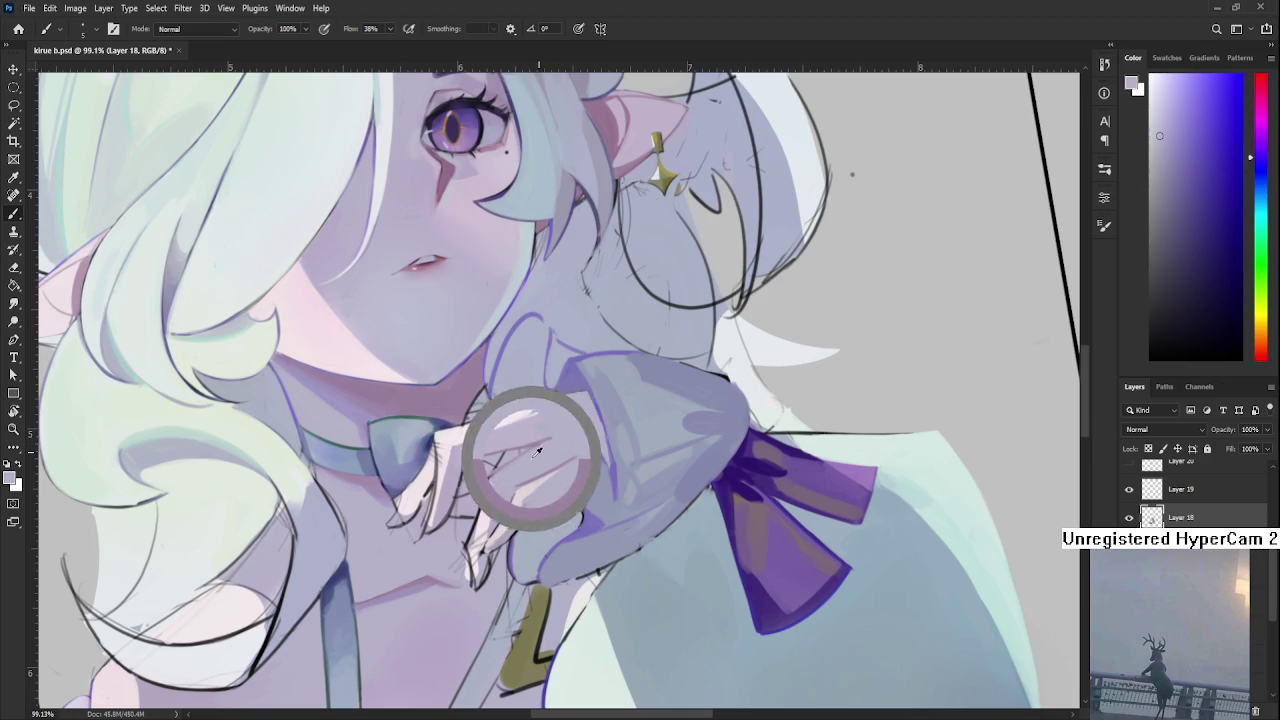
alt+click(545, 440)
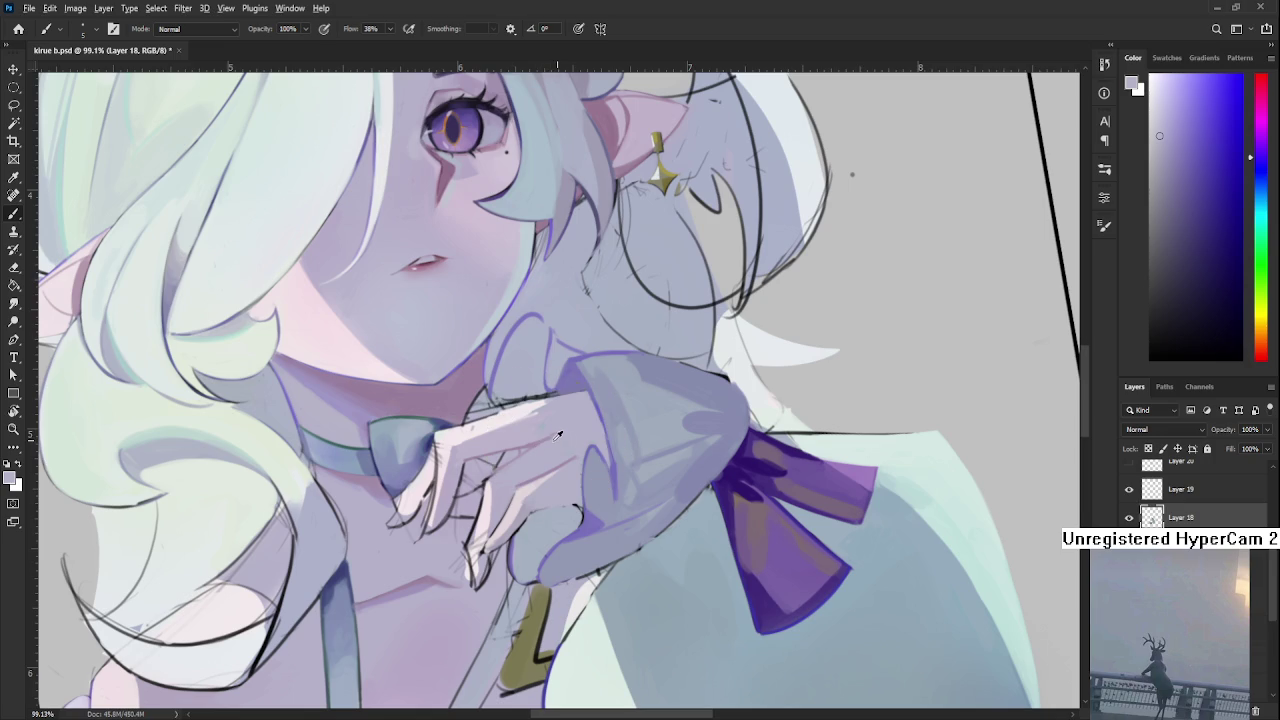
alt+click(540, 437)
alt+click(535, 438)
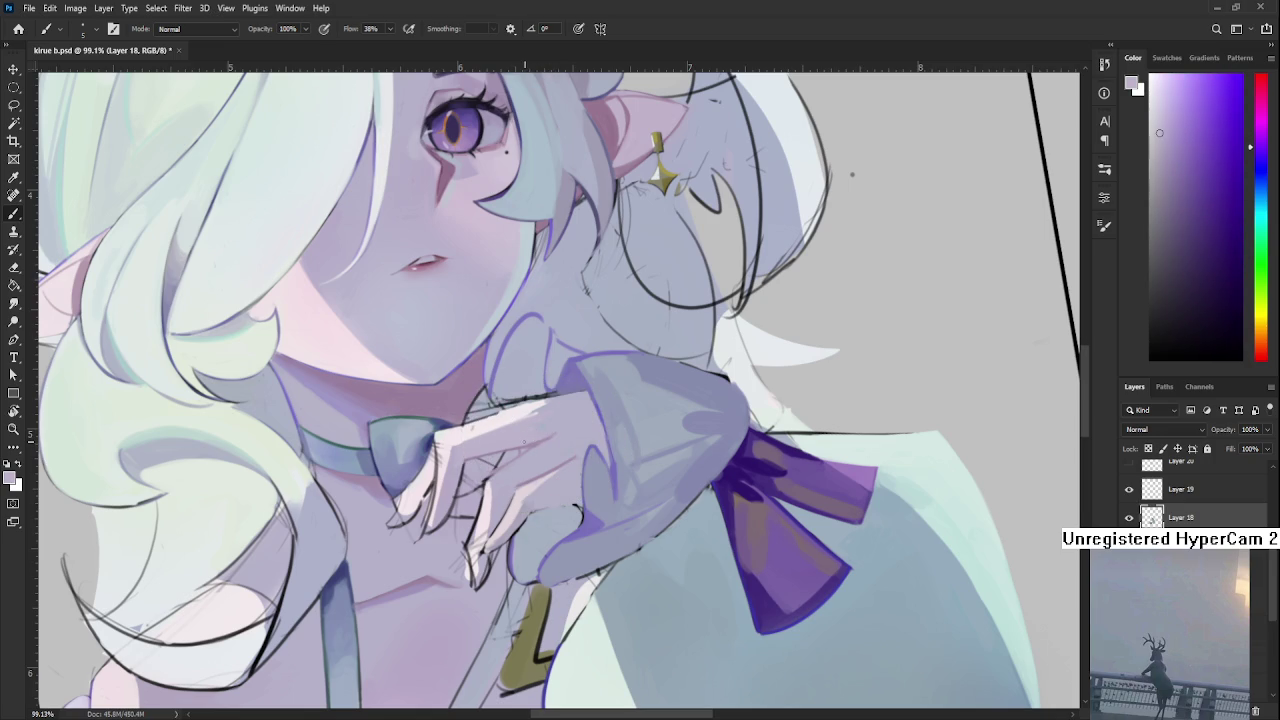
alt+click(536, 435)
alt+click(535, 436)
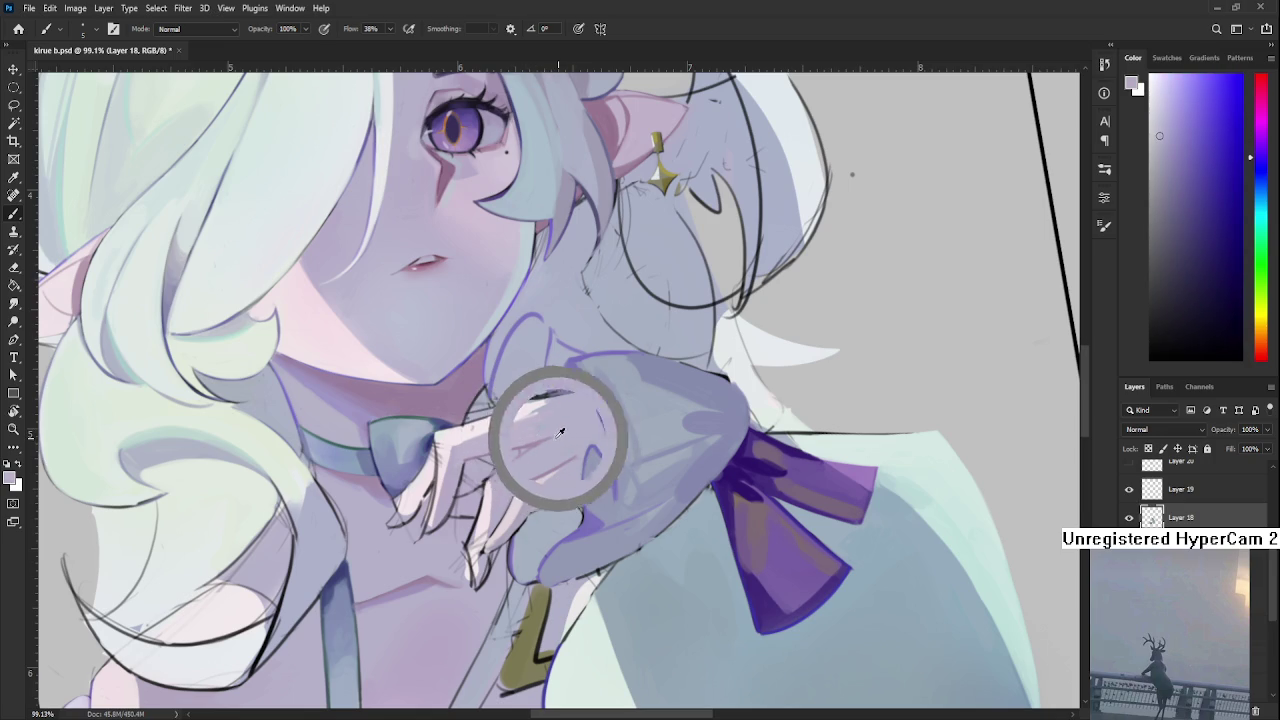
alt+click(532, 438)
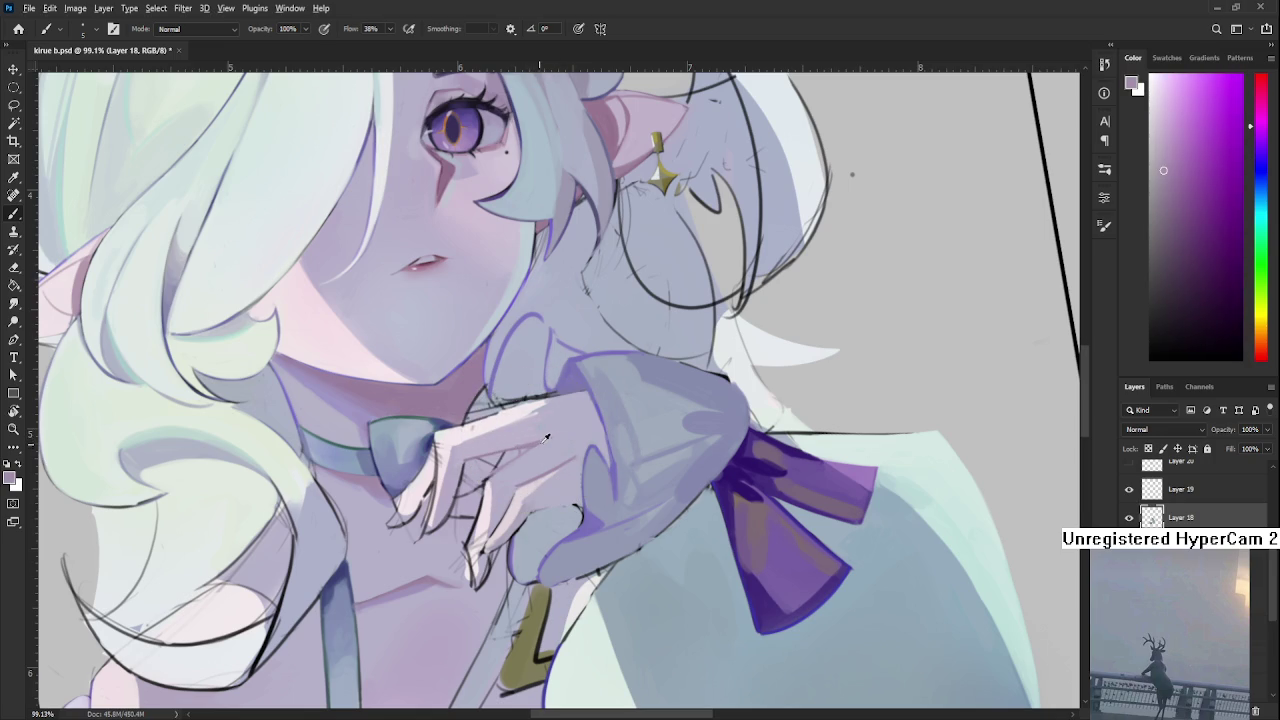
Blend bluer, blue-purple and greyish-blue tones sampled from the hand into its shading.
alt+click(529, 457)
alt+click(540, 442)
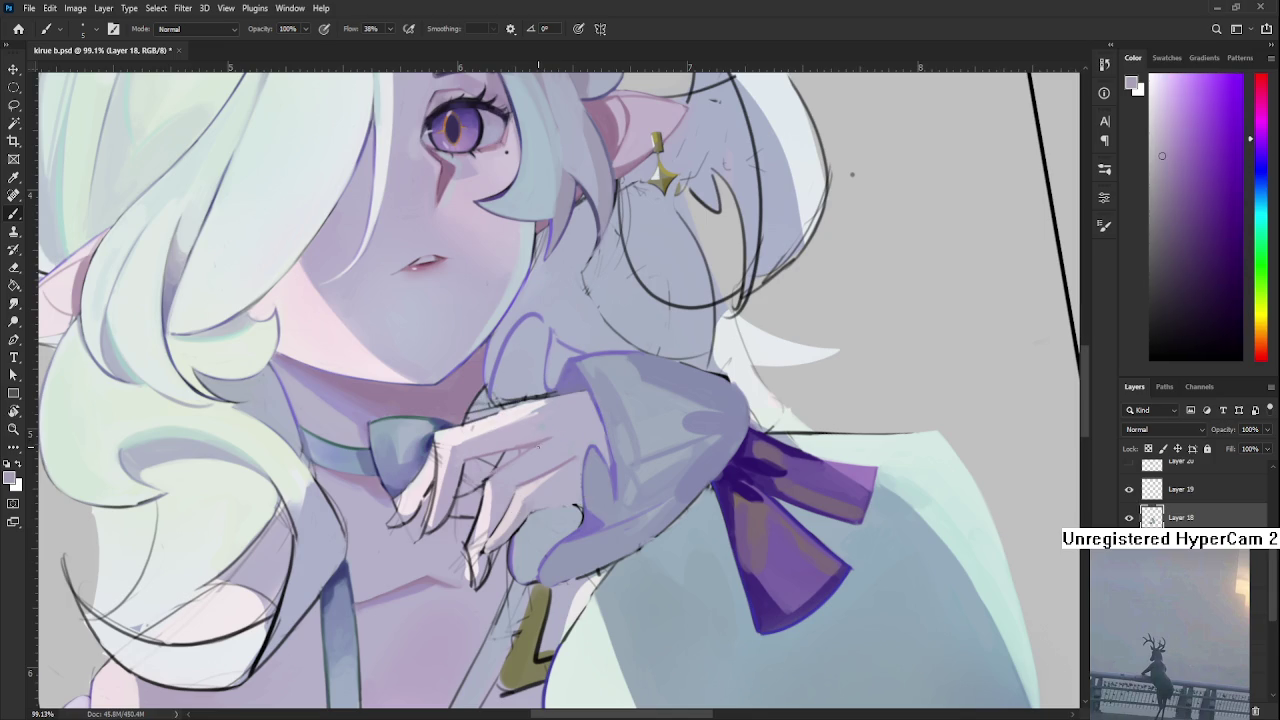
alt+click(532, 430)
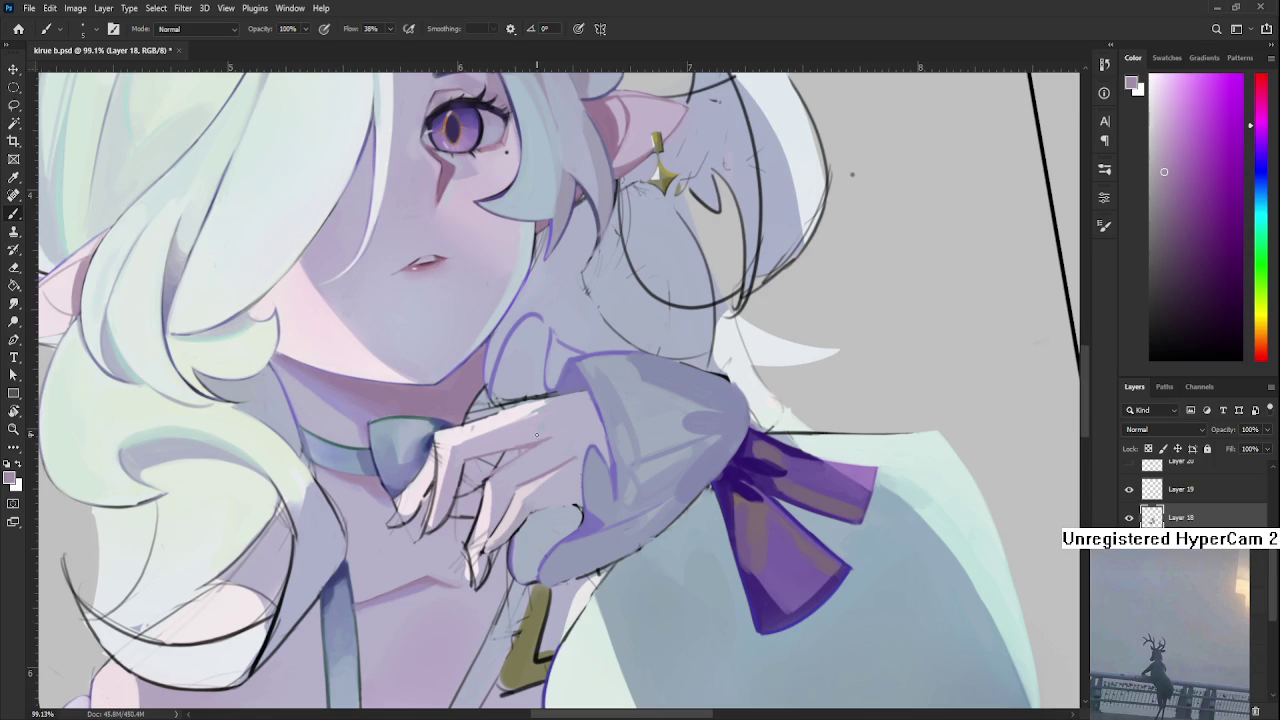
alt+click(553, 427)
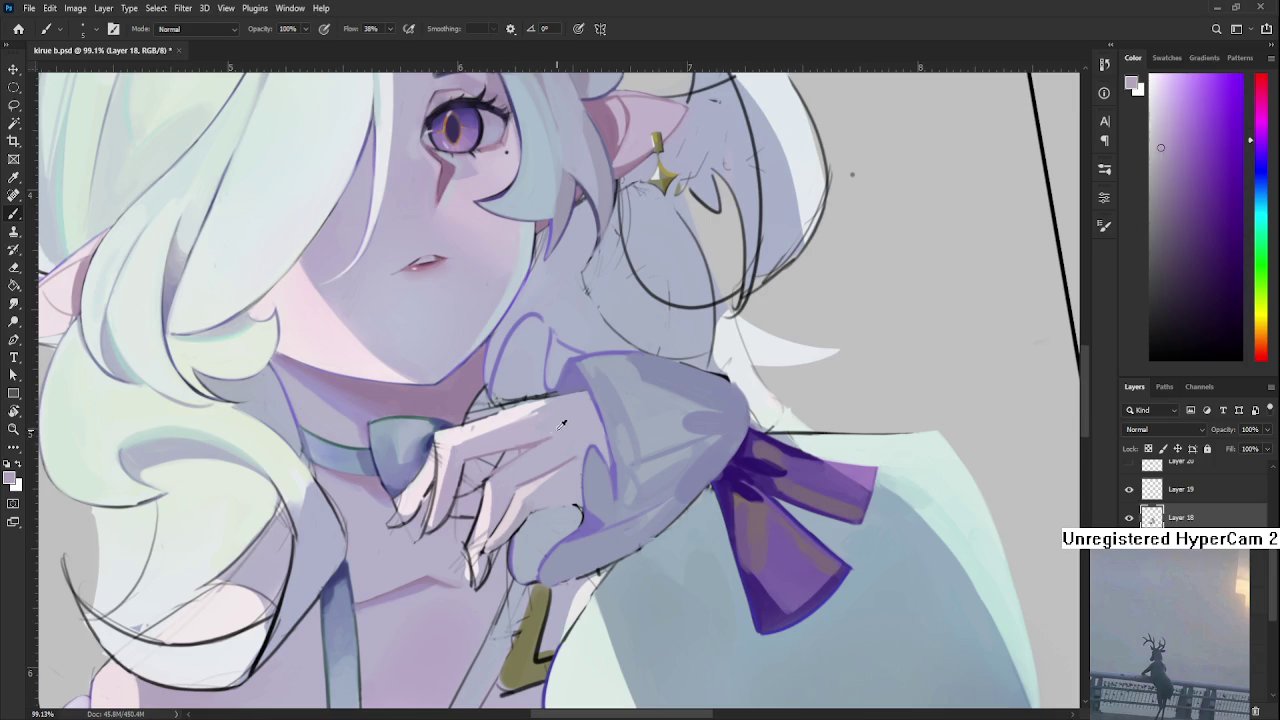
drag(547, 438, 546, 442)
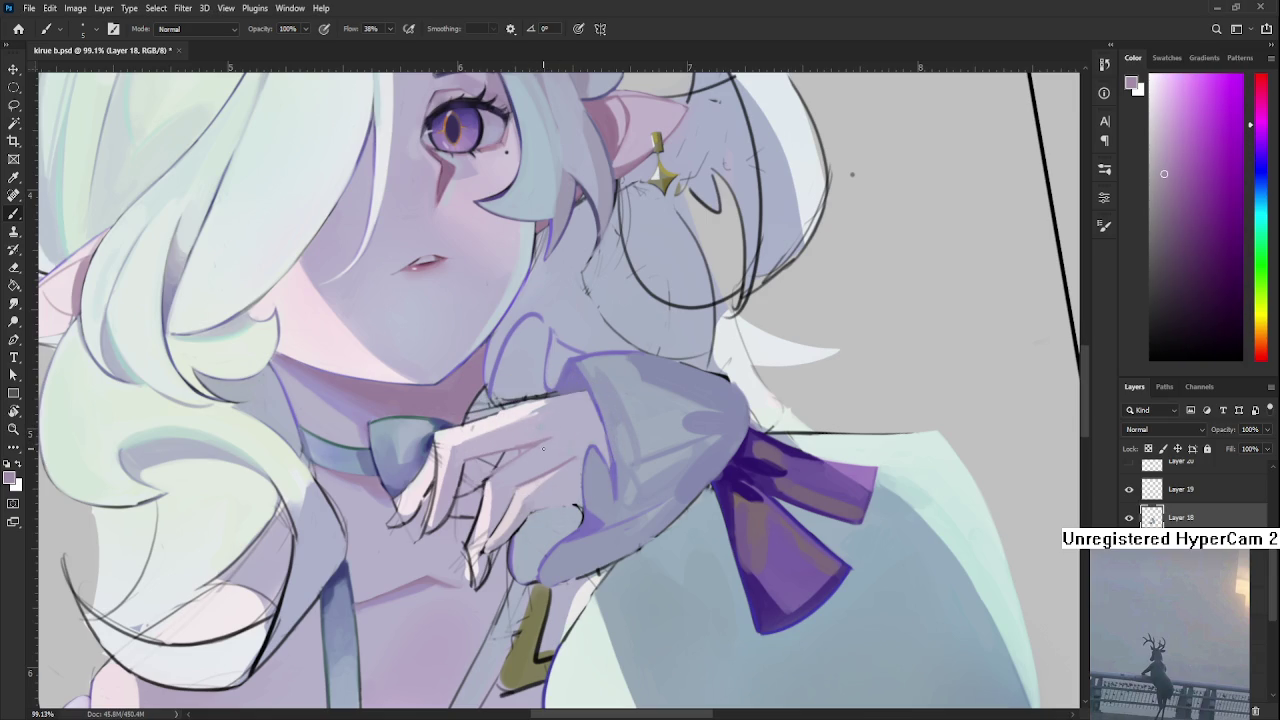
alt+click(556, 440)
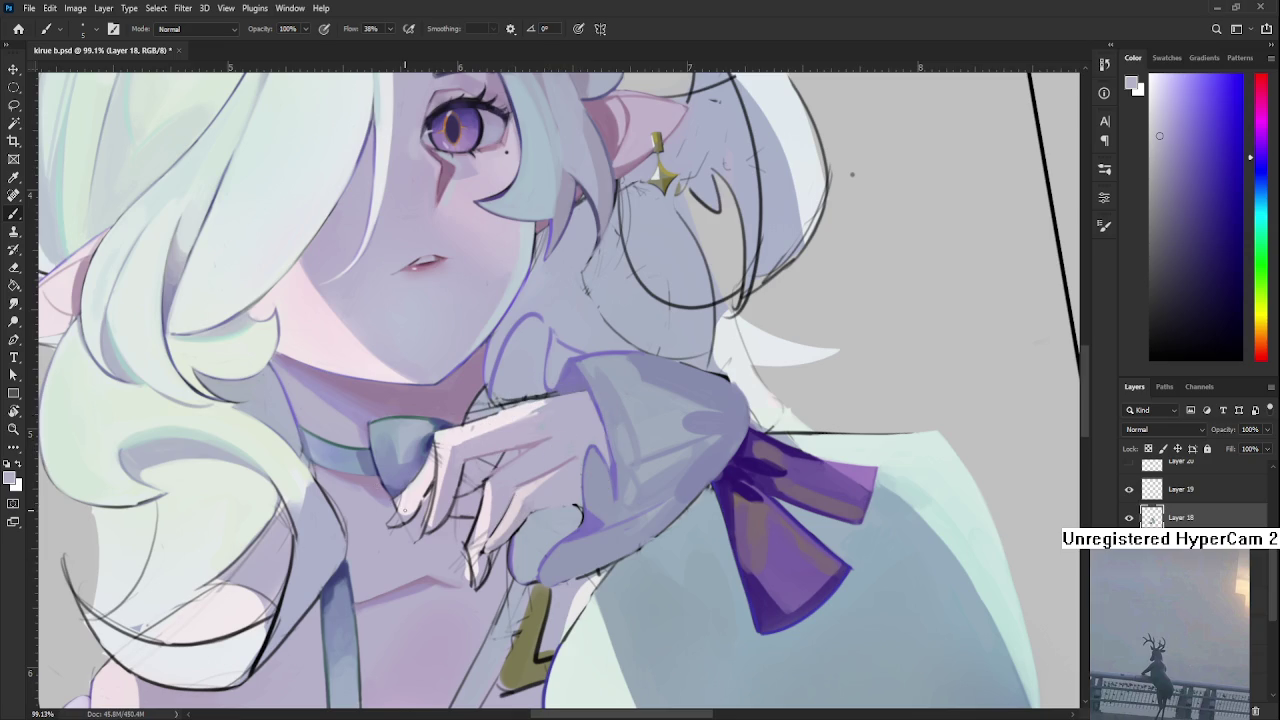
alt+click(540, 442)
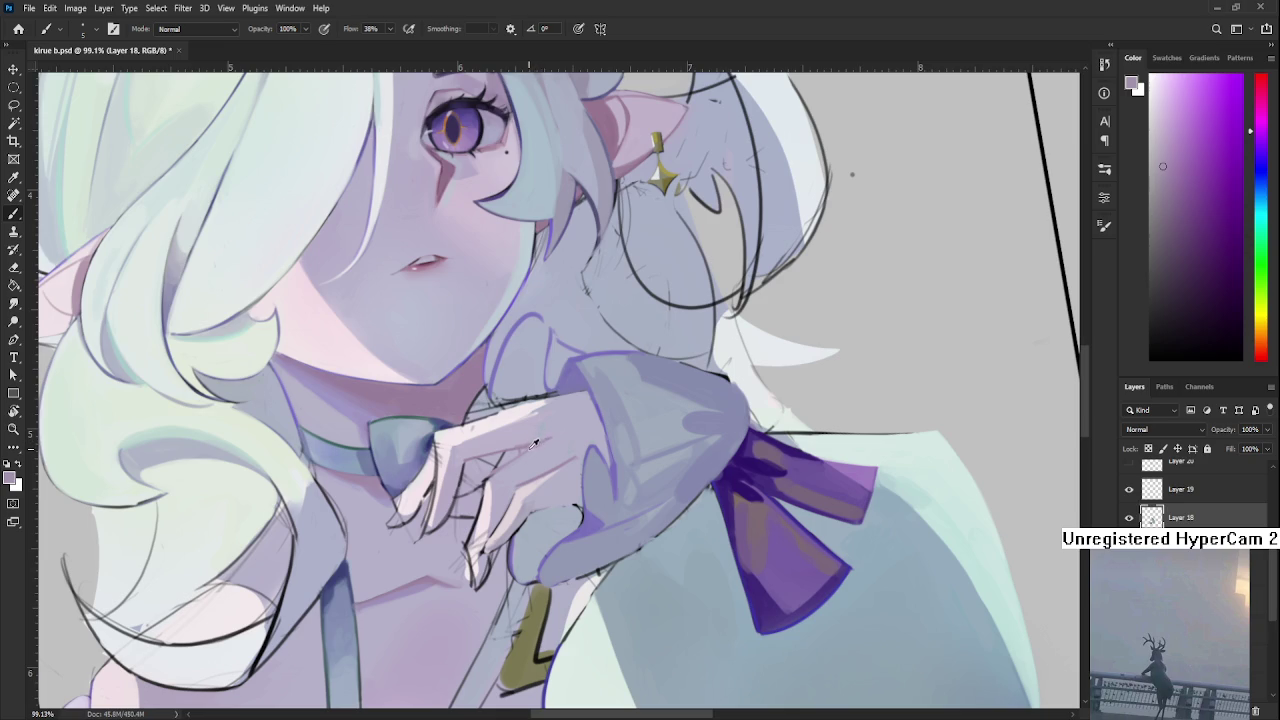
alt+click(536, 442)
Smooth the top edge and back of the hand, ending on a pale greyish-blue lavender.
mouse_move(508, 471)
mouse_down()
mouse_move(454, 483)
mouse_move(456, 450)
mouse_up()
alt+click(403, 467)
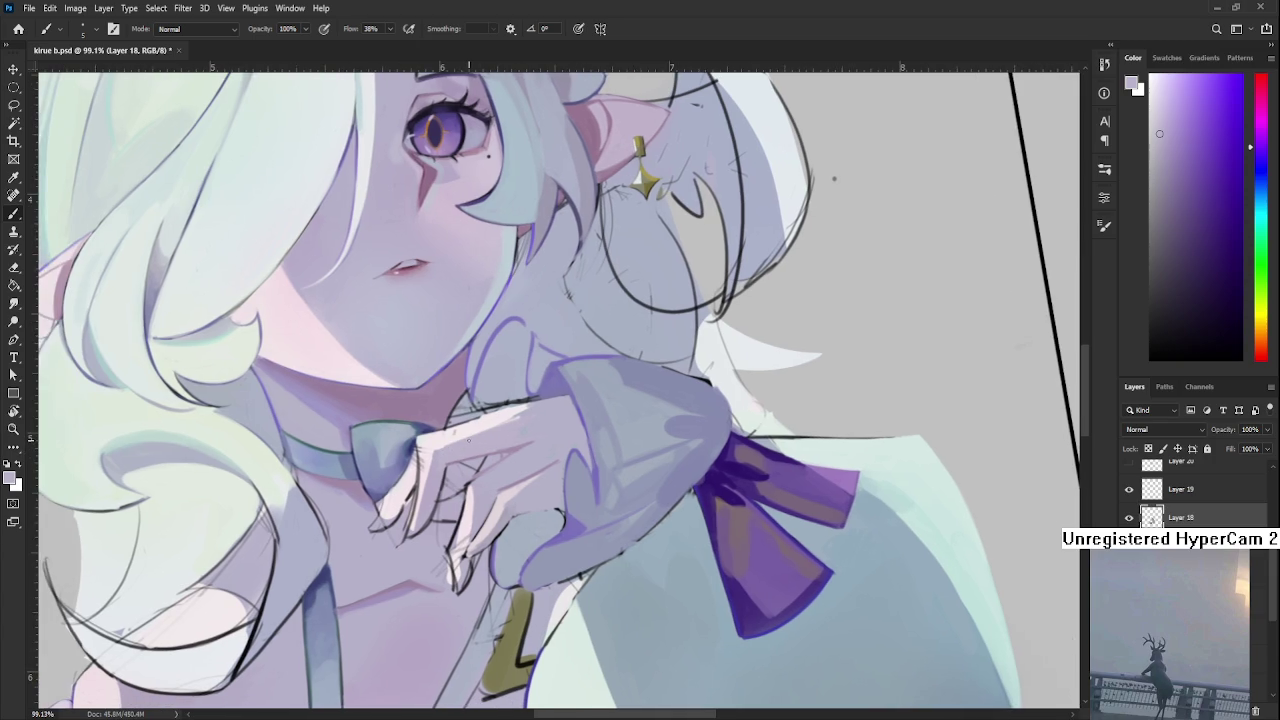
alt+click(460, 448)
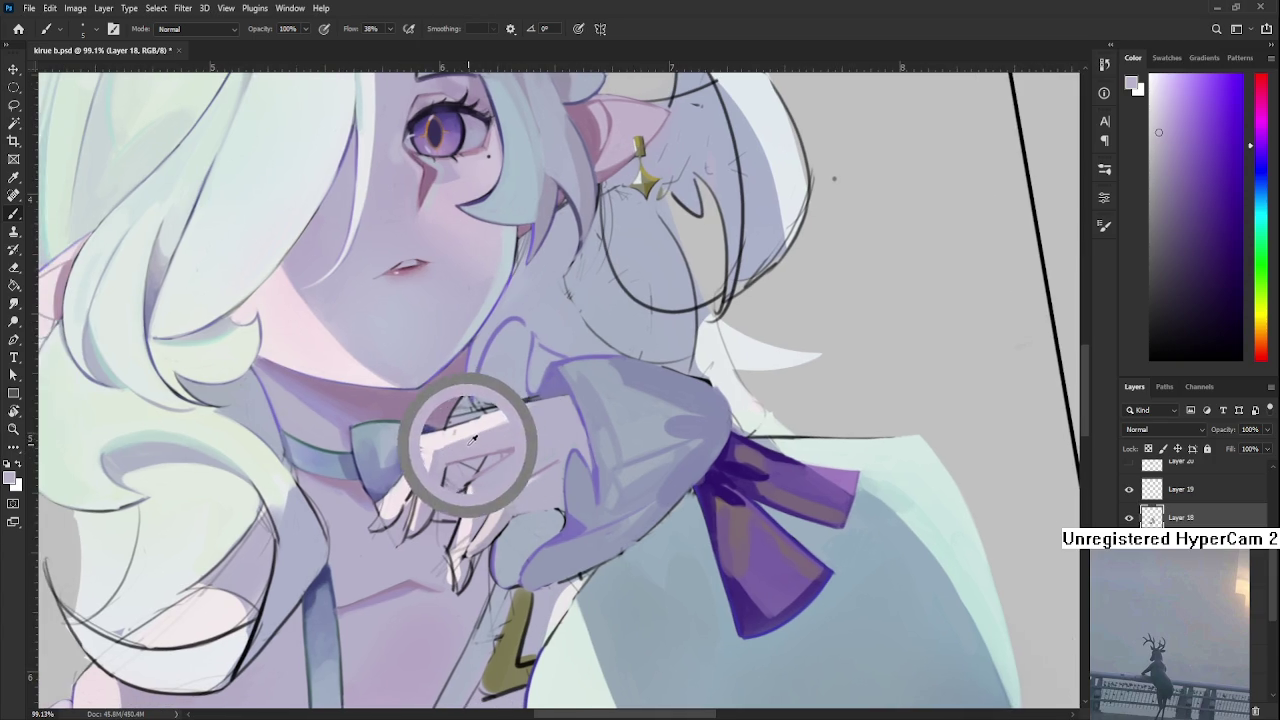
alt+click(526, 418)
alt+click(543, 414)
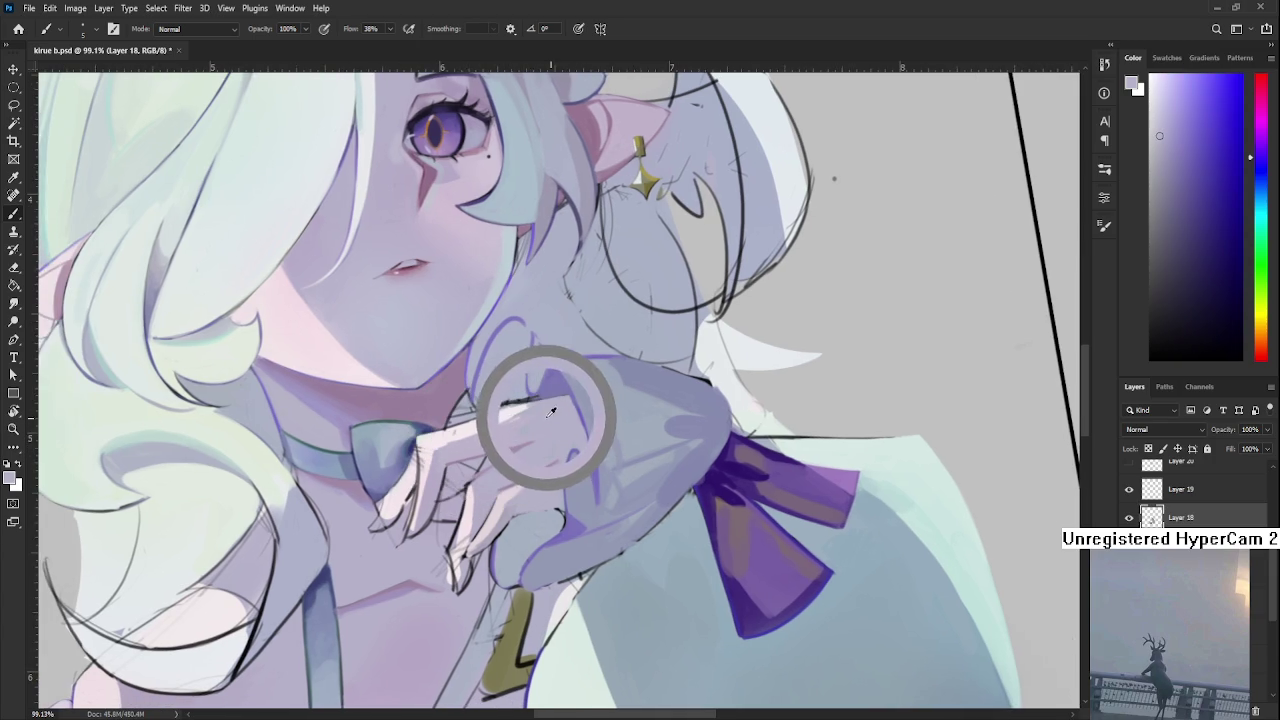
alt+click(548, 412)
alt+click(509, 418)
alt+click(519, 422)
alt+click(548, 410)
alt+click(544, 418)
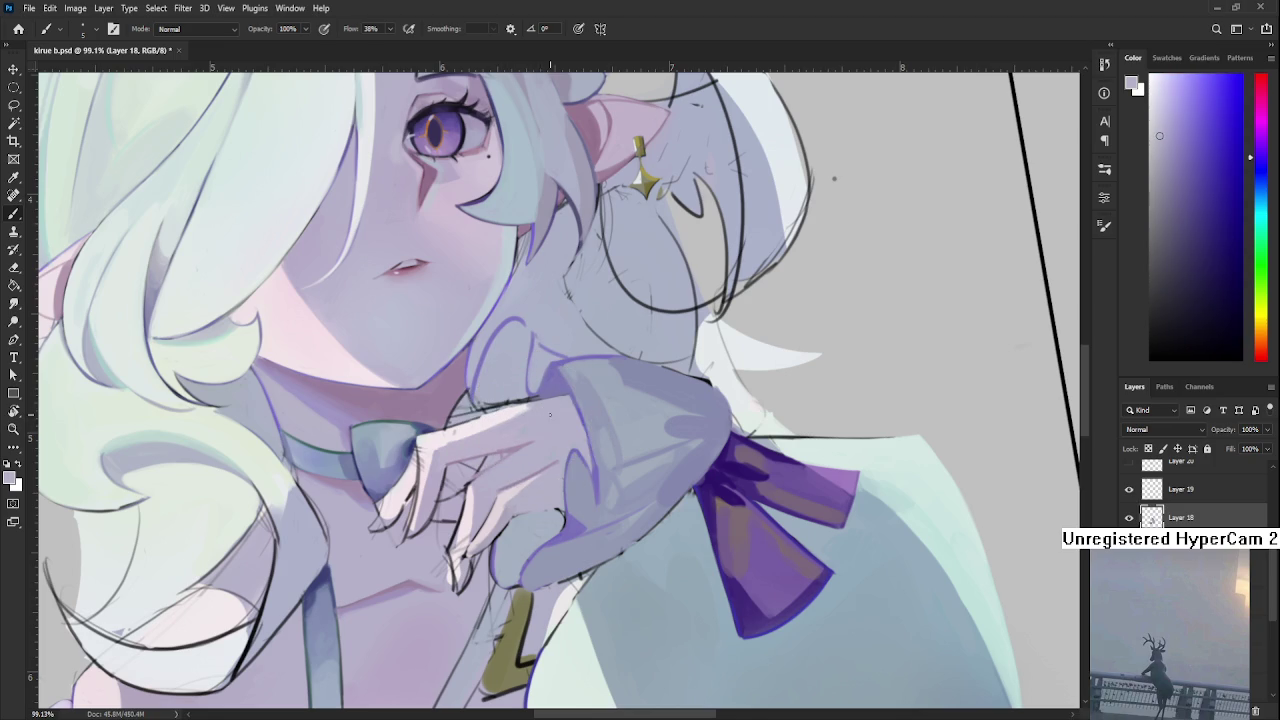
alt+click(537, 416)
alt+click(537, 430)
alt+click(518, 428)
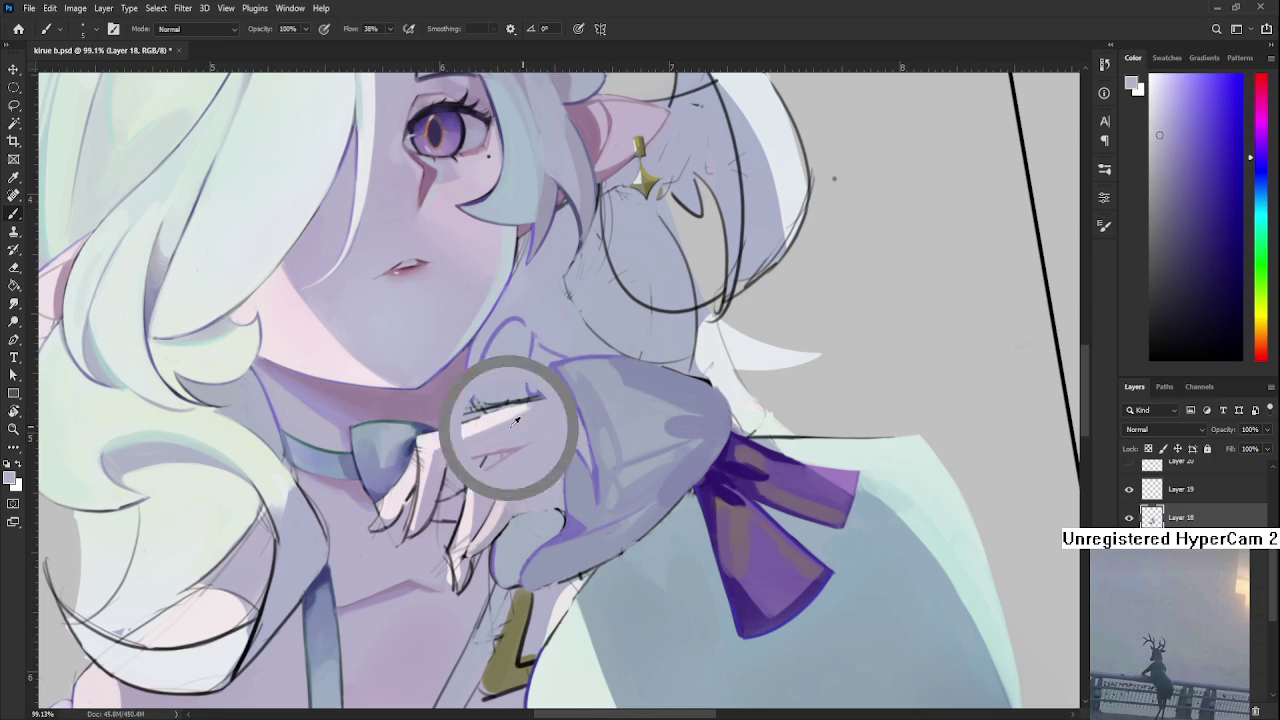
alt+click(530, 424)
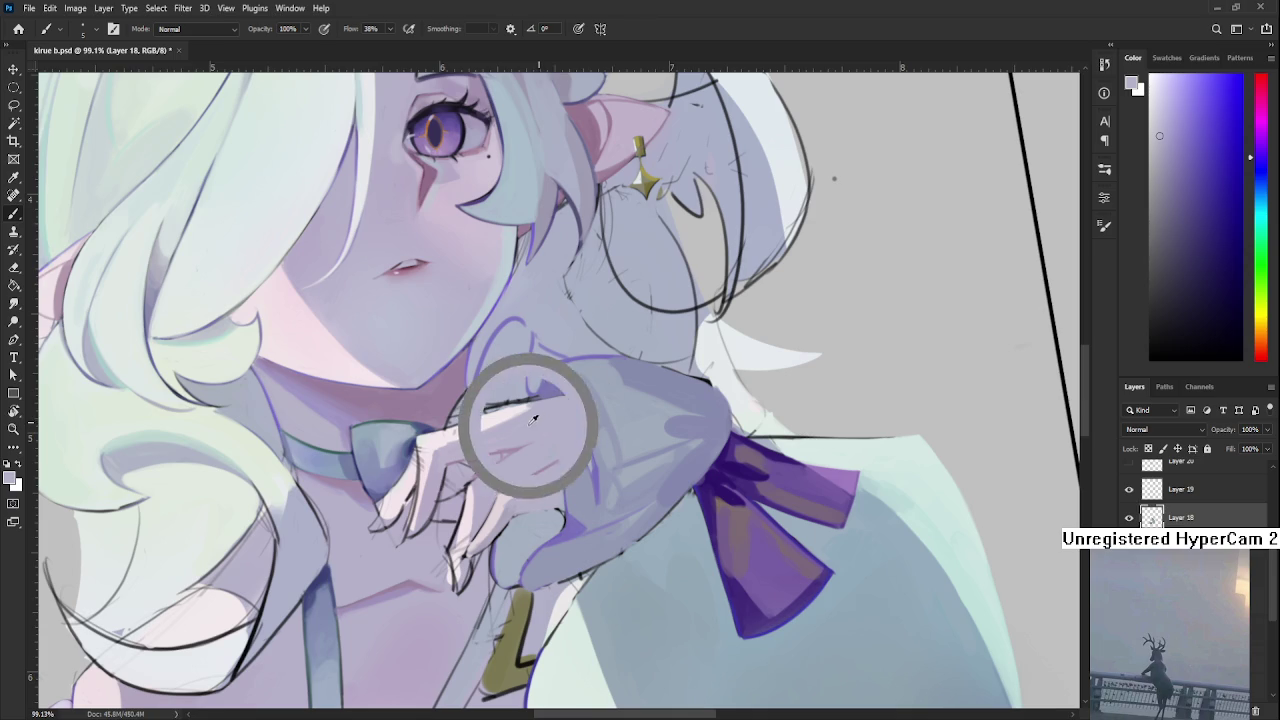
alt+click(536, 409)
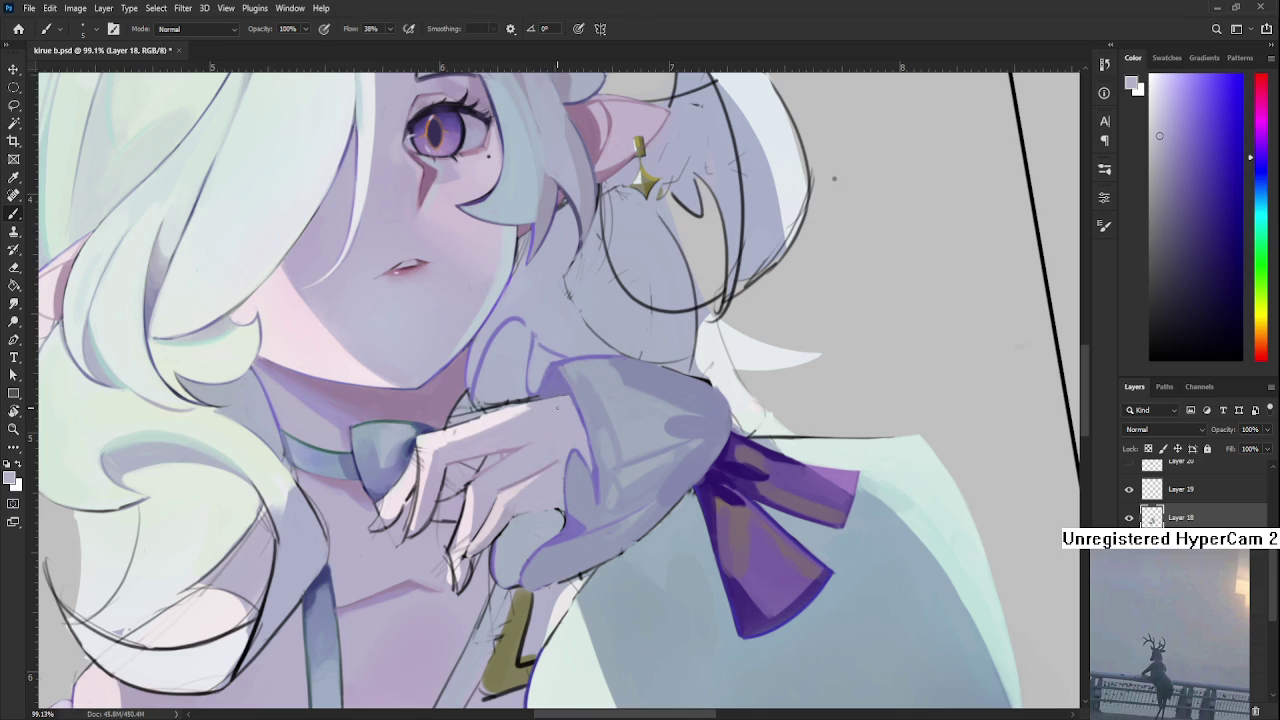
alt+scroll(557, 405, down, 2)
Zoom out and tilt the view to review the whole figure.
alt+scroll(552, 405, down, 2)
alt+scroll(557, 425, down, 2)
alt+scroll(557, 425, up, 3)
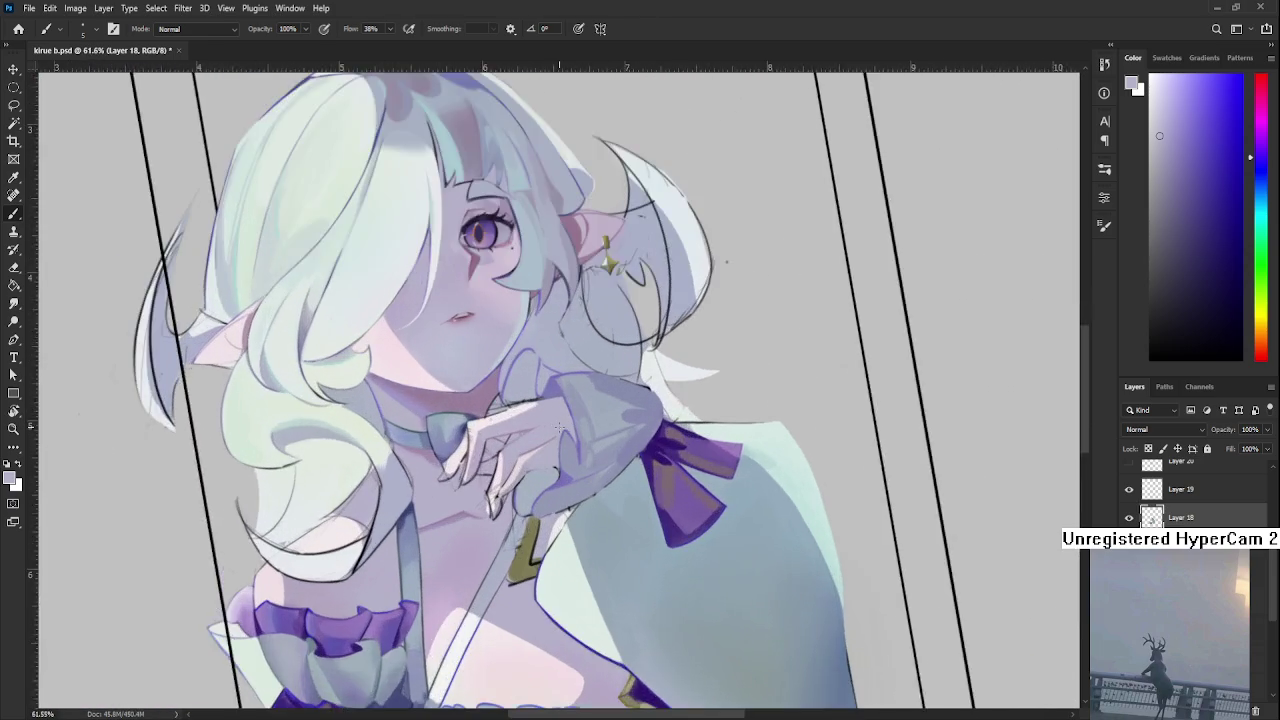
alt+scroll(562, 425, up, 1)
alt+scroll(566, 440, up, 1)
alt+scroll(566, 452, down, 3)
mouse_move(566, 452)
mouse_down()
mouse_move(631, 526)
mouse_move(714, 480)
mouse_up()
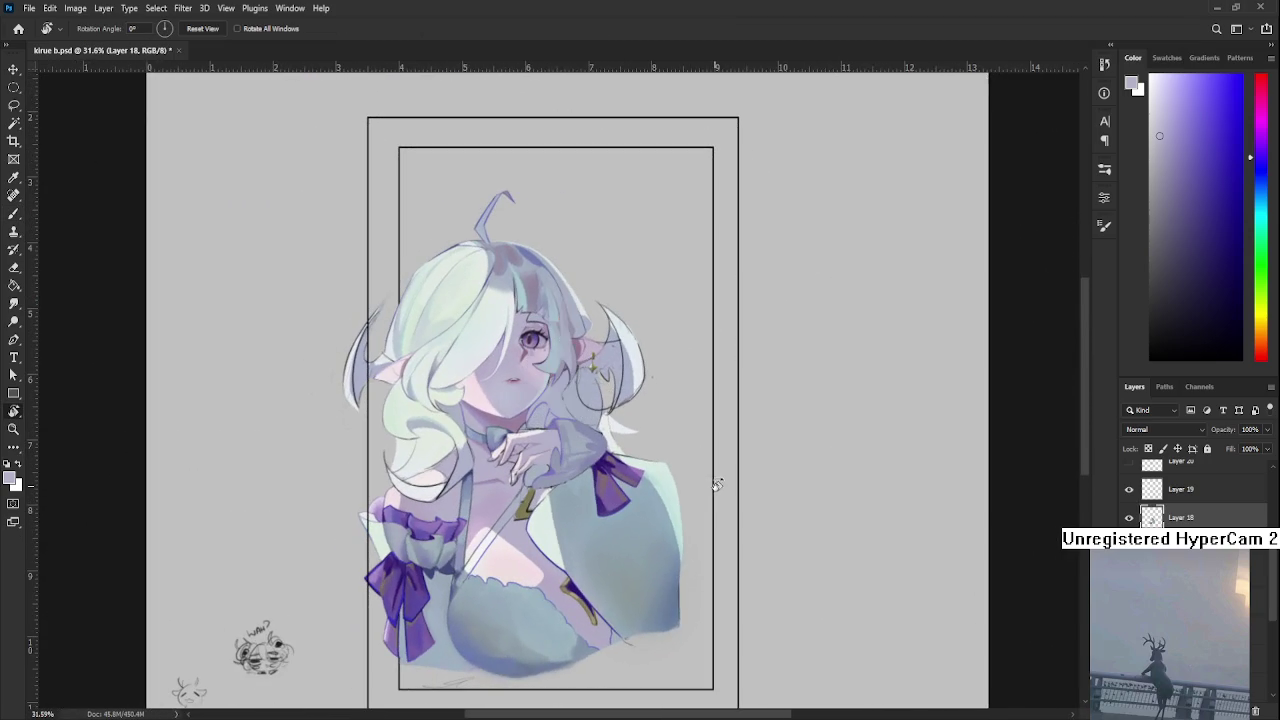
Zoom back in to 67.7% on the face and hand and pick a pinkish white for the Brush.
alt+scroll(517, 478, up, 1)
alt+scroll(517, 478, up, 2)
alt+scroll(517, 478, up, 1)
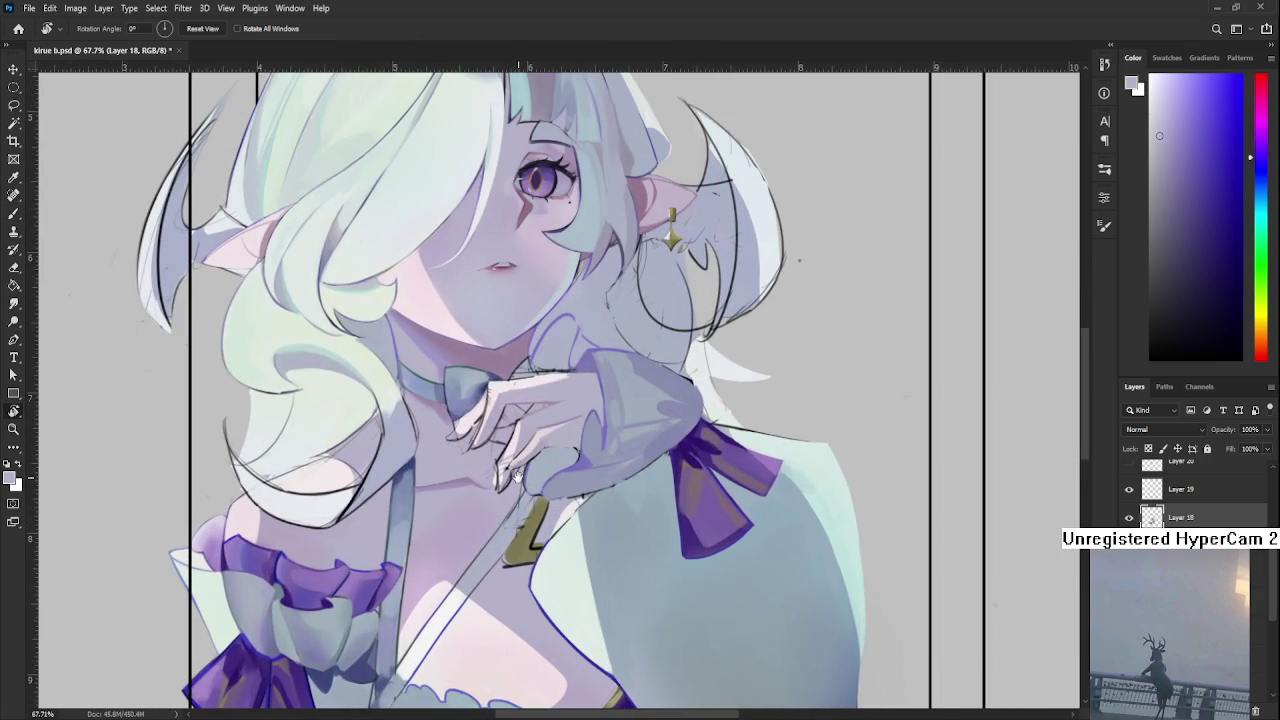
alt+scroll(517, 478, up, 1)
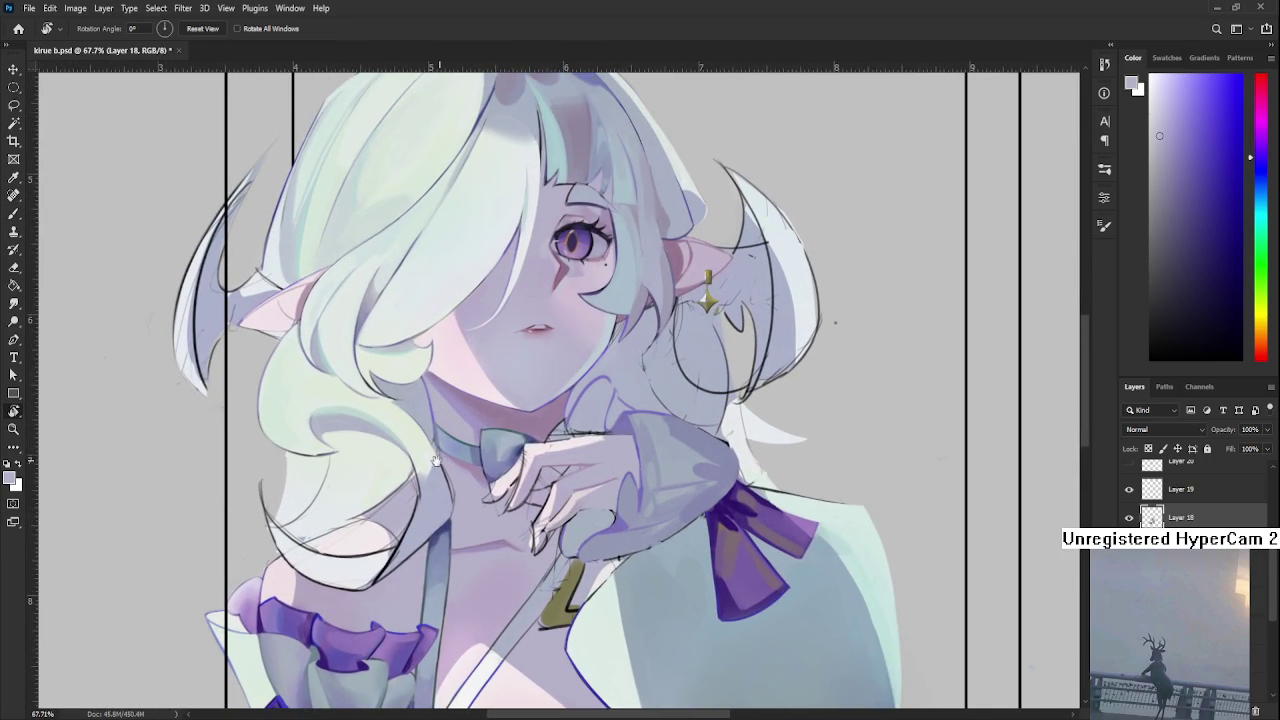
drag(432, 454, 448, 466)
key(b)
alt+click(545, 465)
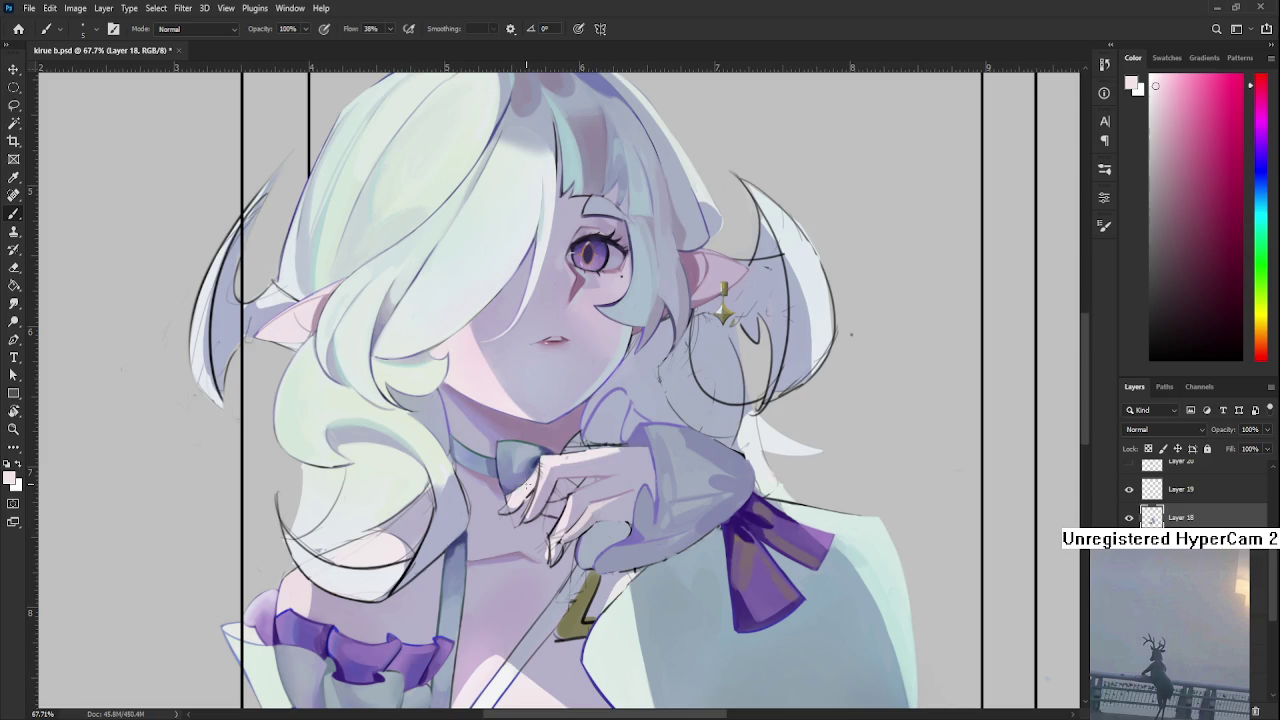